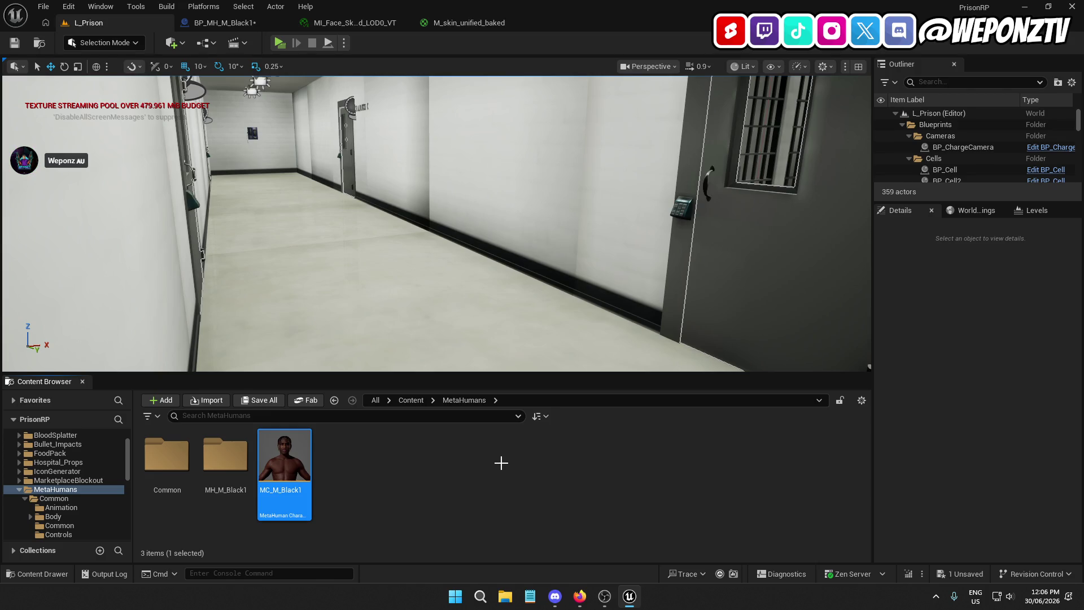
Step: Open the selected MC_M_Black1 asset in the MetaHuman Character editor
{"action": "key", "text": "Return"}
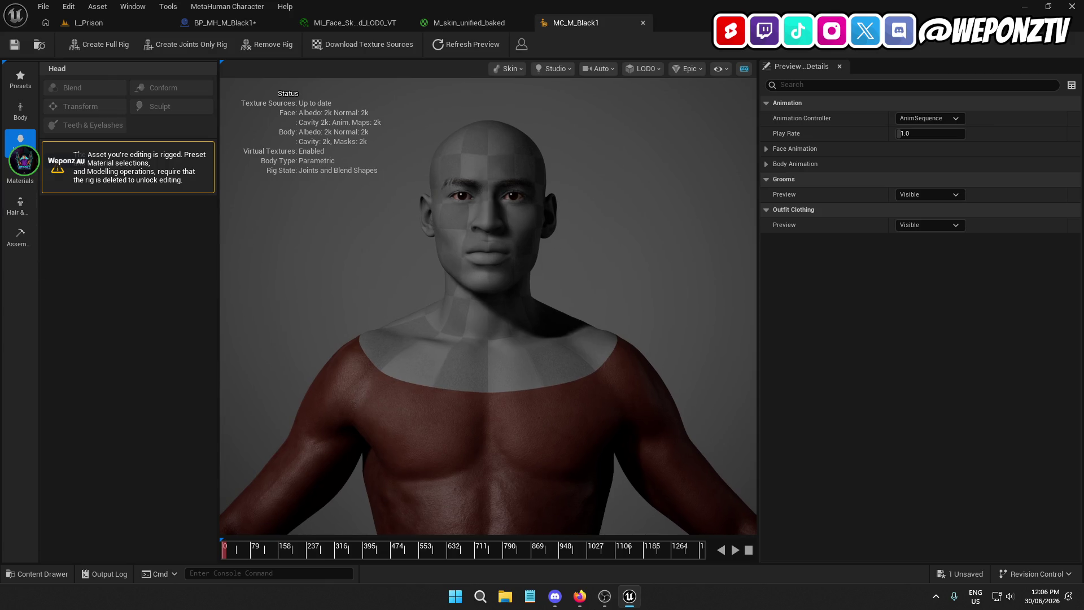
Step: Browse MC_M_Black1's Materials and Hair & Clothing panels, then show its Assembly settings
{"action": "scroll", "coordinate": [407, 259], "scroll_direction": "down", "scroll_amount": 3}
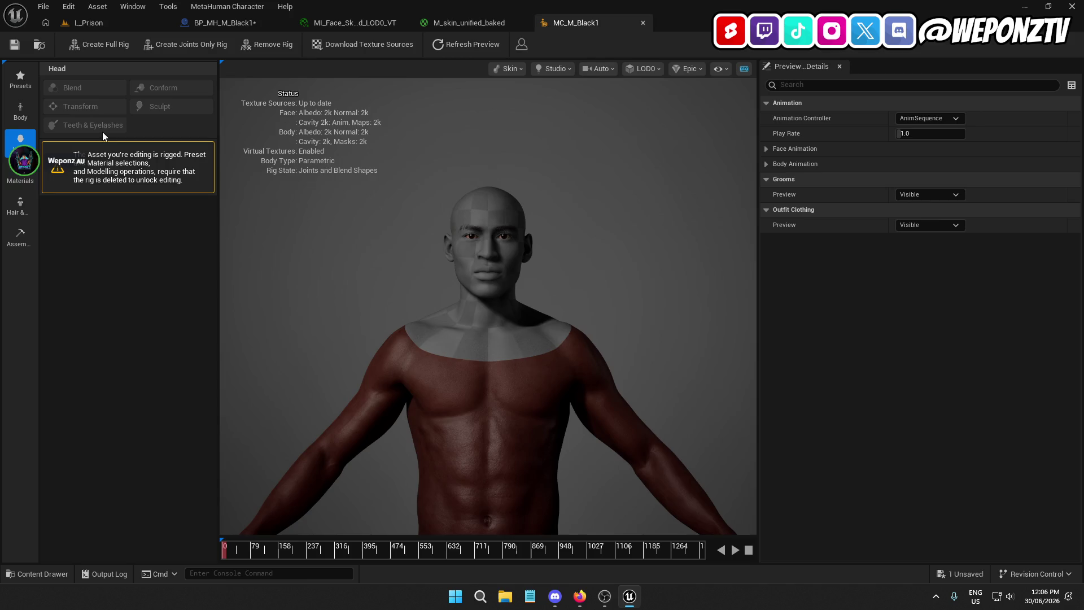
{"action": "left_click", "coordinate": [29, 175]}
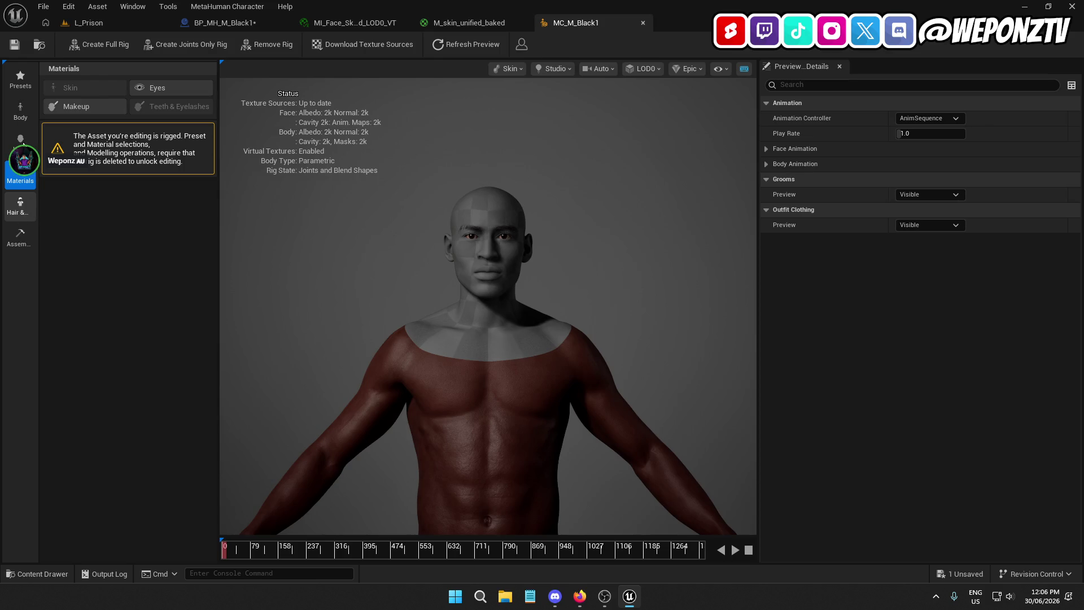
{"action": "left_click", "coordinate": [20, 205]}
{"action": "left_click", "coordinate": [21, 141]}
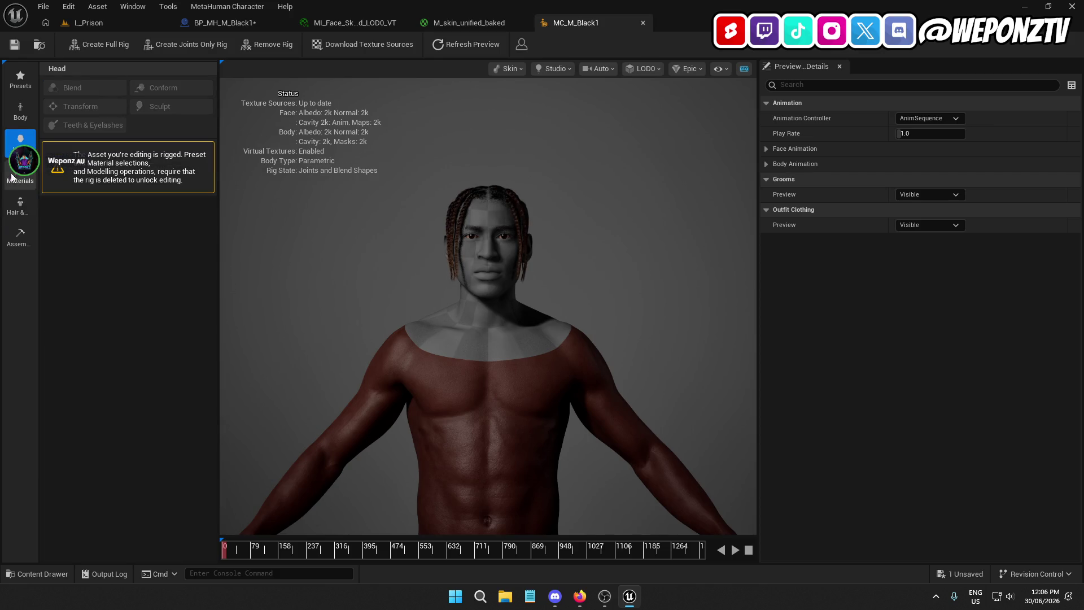
{"action": "left_click", "coordinate": [22, 235]}
Step: Expand face and body baking options and review texture overrides: teeth 2k, head 8k, scatter 512
{"action": "left_click", "coordinate": [48, 235]}
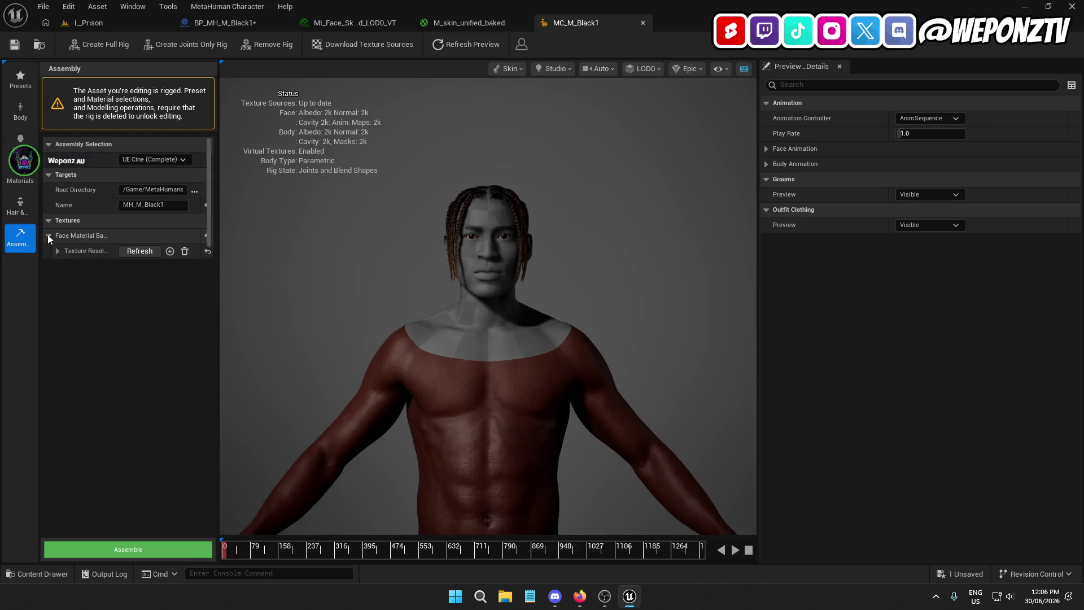
{"action": "left_click", "coordinate": [48, 266]}
{"action": "left_click", "coordinate": [58, 251]}
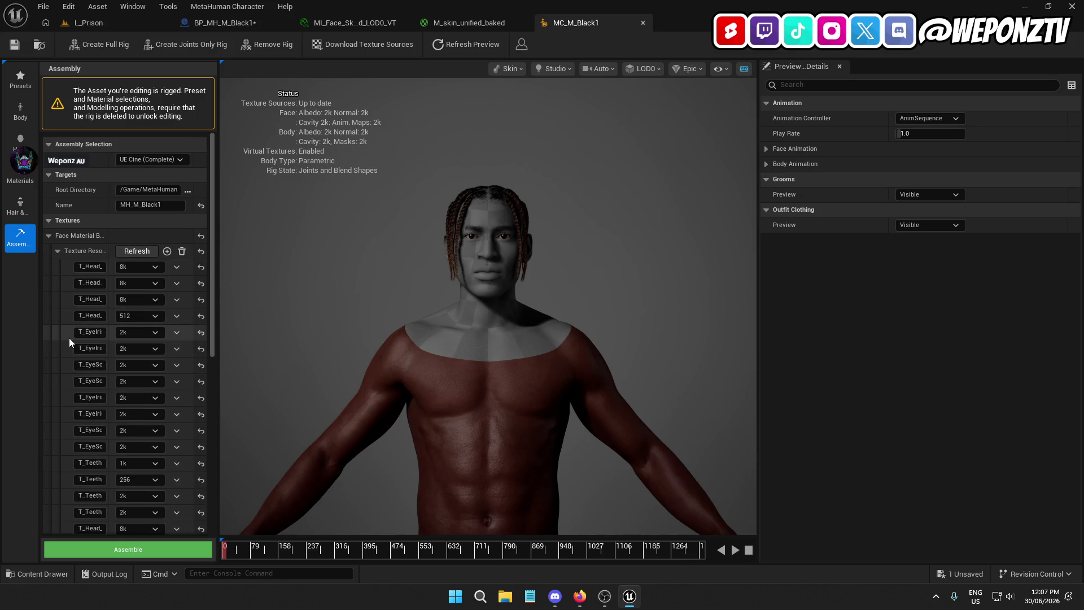
{"action": "scroll", "coordinate": [67, 346], "scroll_direction": "down", "scroll_amount": 1}
{"action": "scroll", "coordinate": [67, 346], "scroll_direction": "down", "scroll_amount": 12}
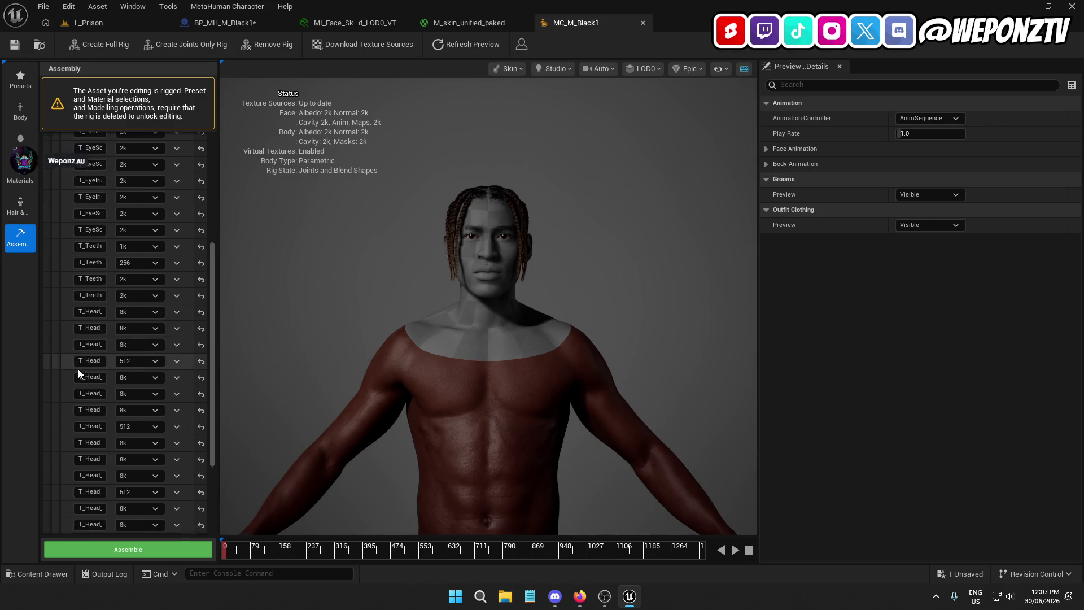
{"action": "scroll", "coordinate": [62, 371], "scroll_direction": "down", "scroll_amount": 5}
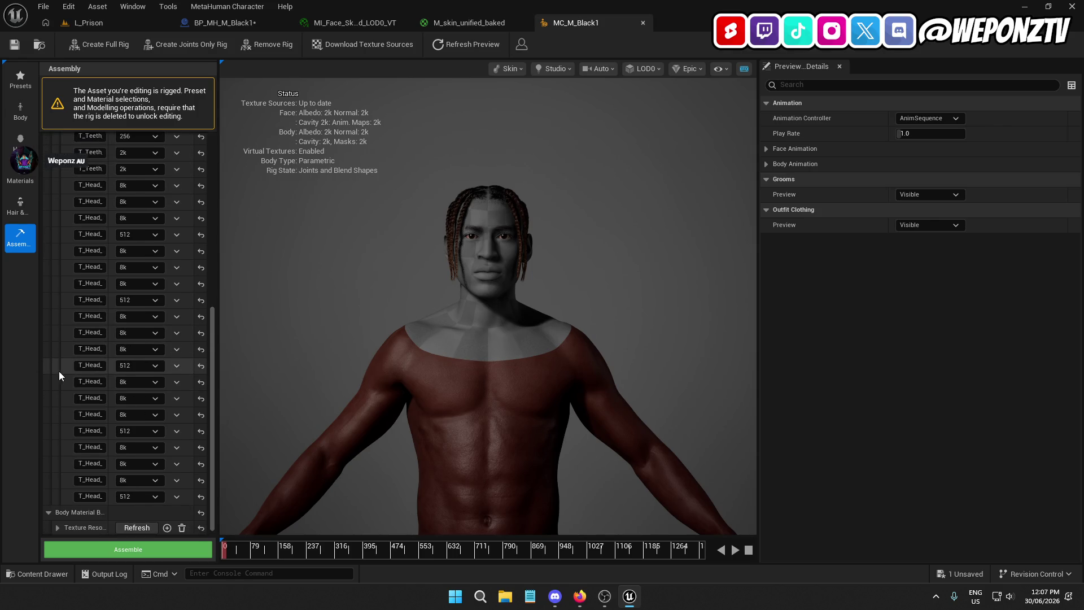
{"action": "scroll", "coordinate": [59, 371], "scroll_direction": "up", "scroll_amount": 5}
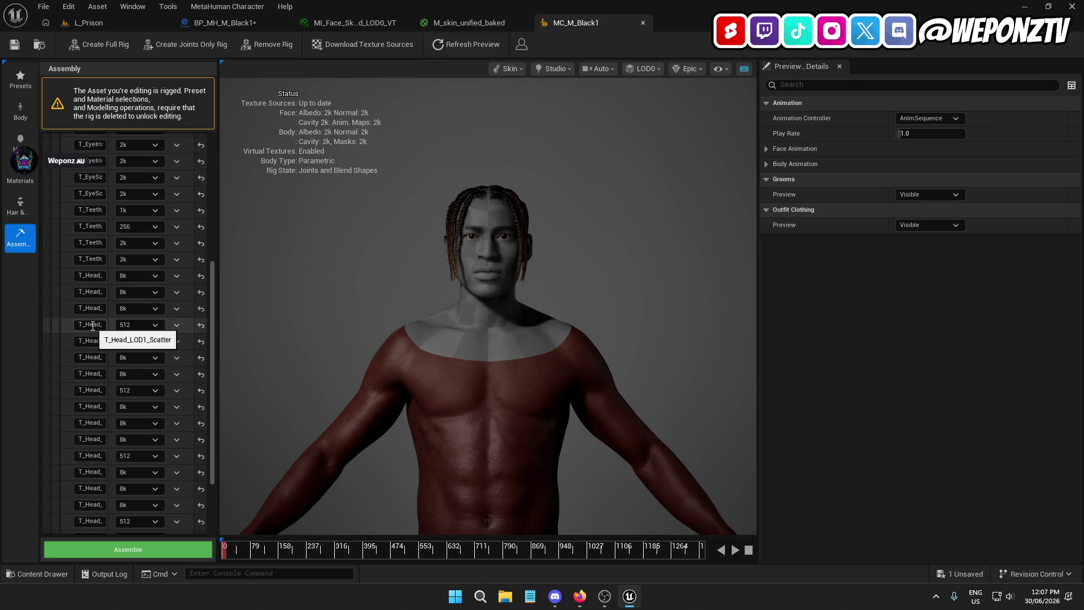
{"action": "scroll", "coordinate": [70, 327], "scroll_direction": "up", "scroll_amount": 6}
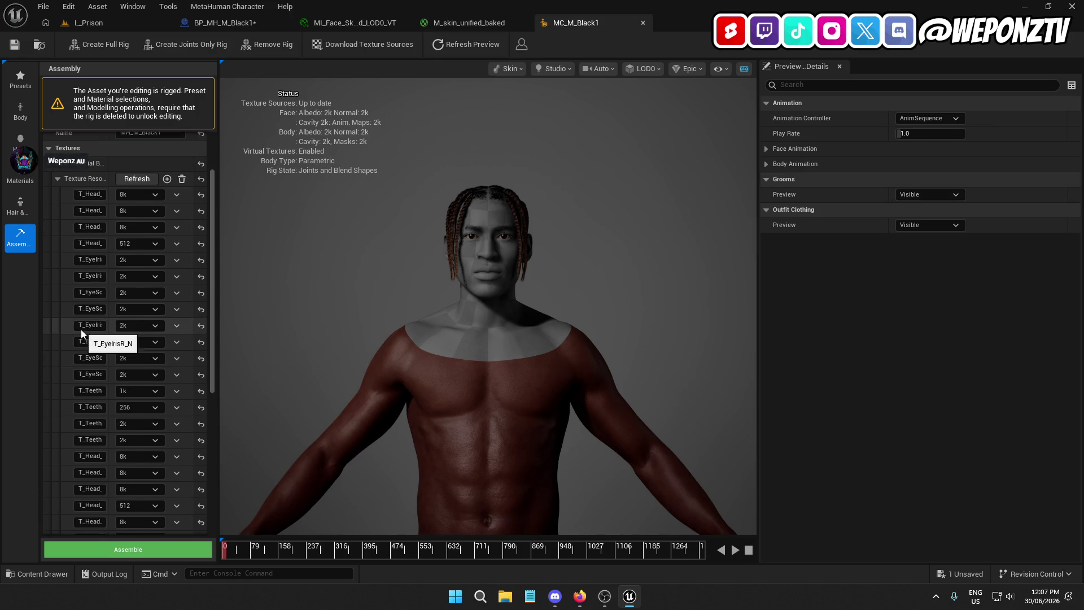
{"action": "left_click_drag", "start_coordinate": [111, 179], "coordinate": [145, 179]}
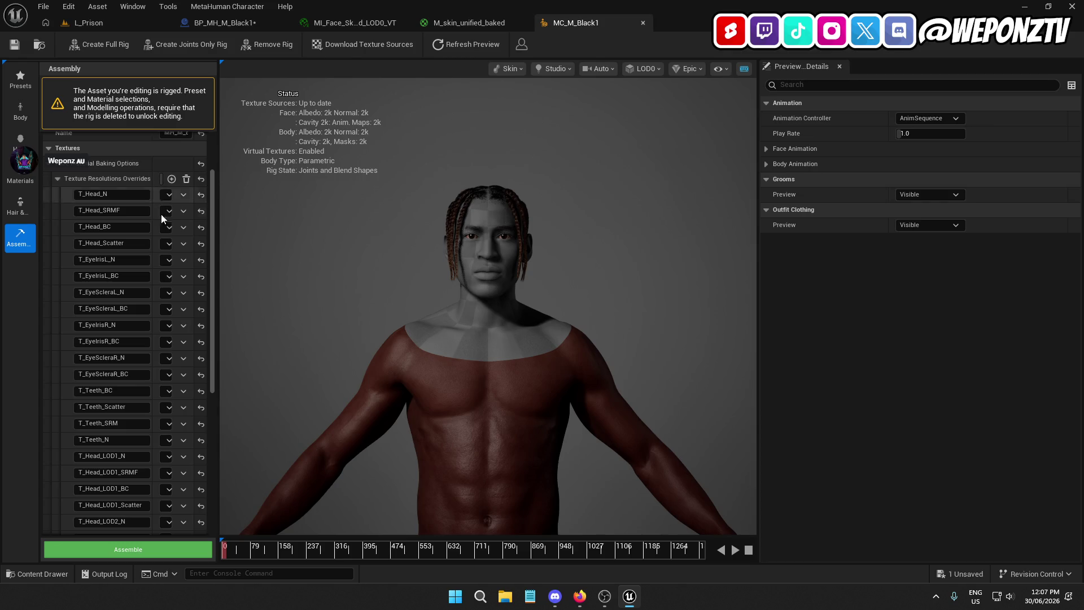
{"action": "scroll", "coordinate": [111, 331], "scroll_direction": "down", "scroll_amount": 10}
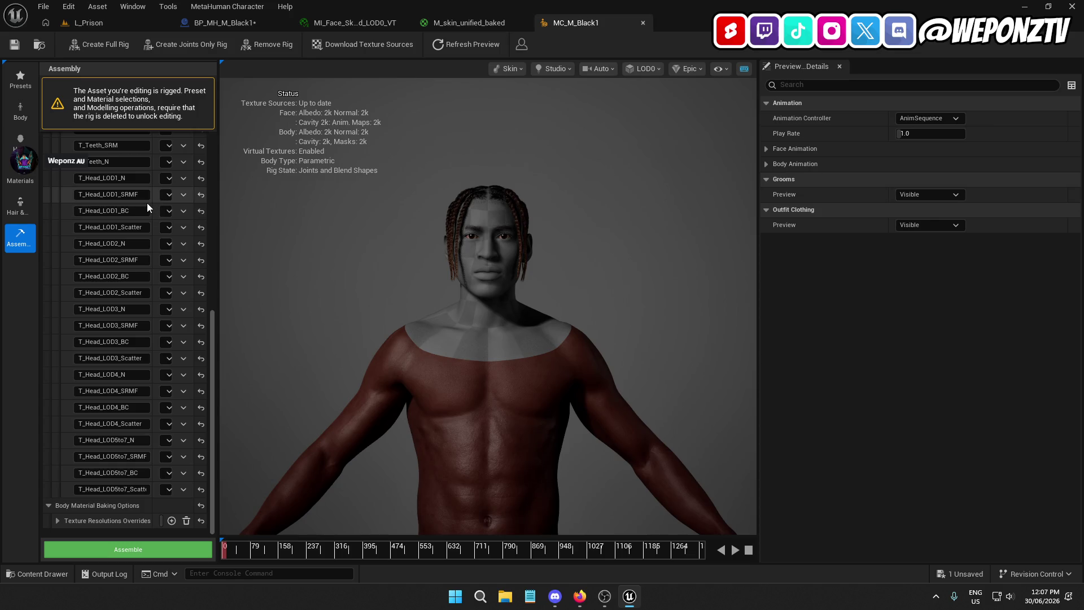
{"action": "mouse_move", "coordinate": [147, 202]}
{"action": "left_mouse_down"}
{"action": "mouse_move", "coordinate": [116, 202]}
{"action": "mouse_move", "coordinate": [134, 205]}
{"action": "left_mouse_up"}
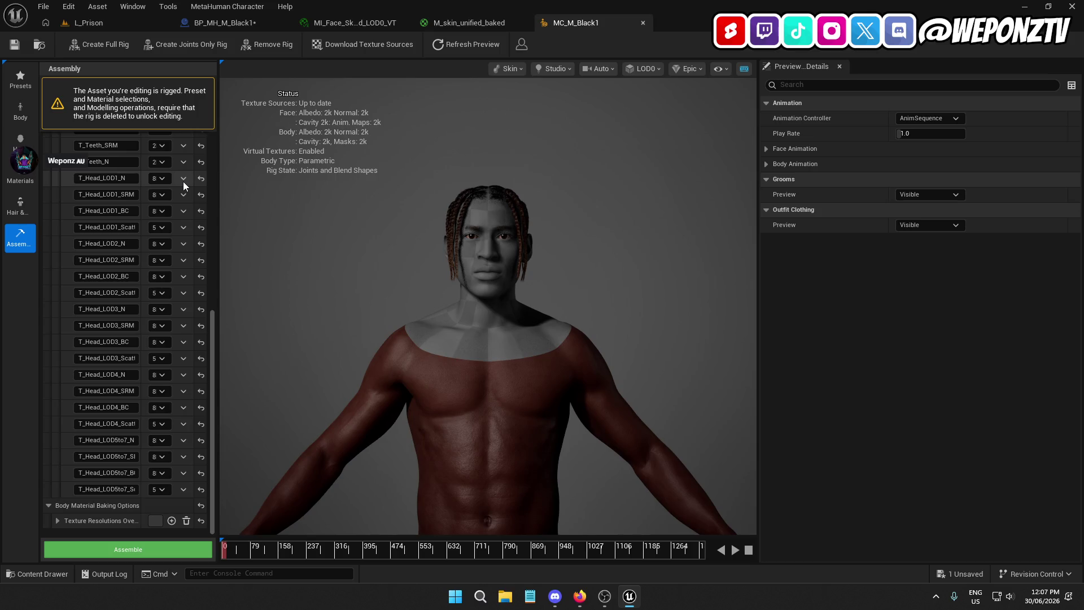
Step: Frame the full body, review Assembly and Outfit Clothing, then view the M_skin_unified_baked graph
{"action": "left_click", "coordinate": [20, 141]}
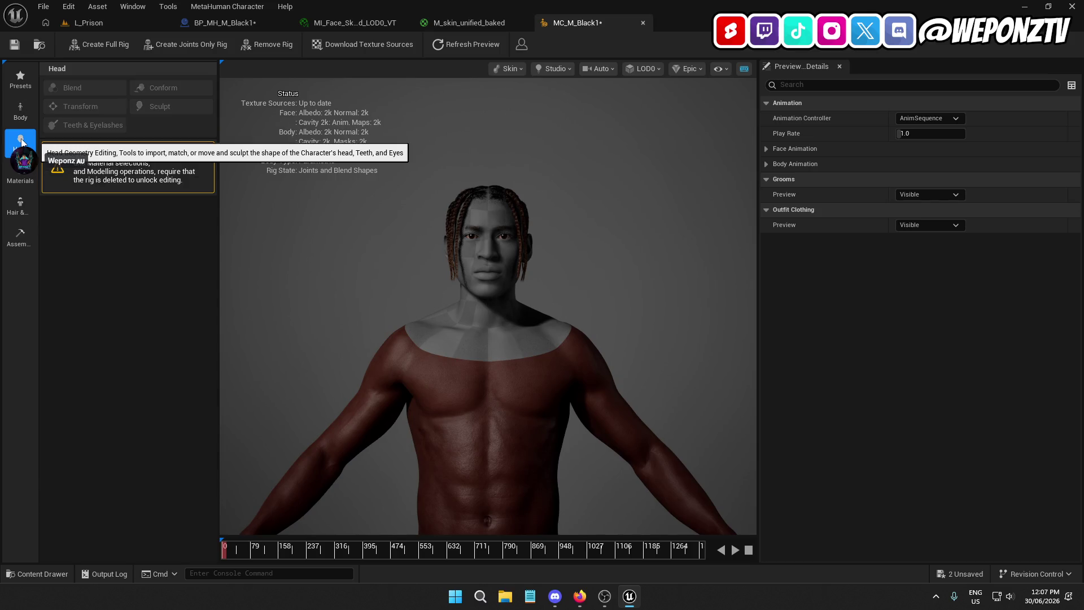
{"action": "left_click", "coordinate": [21, 108]}
{"action": "left_click", "coordinate": [18, 244]}
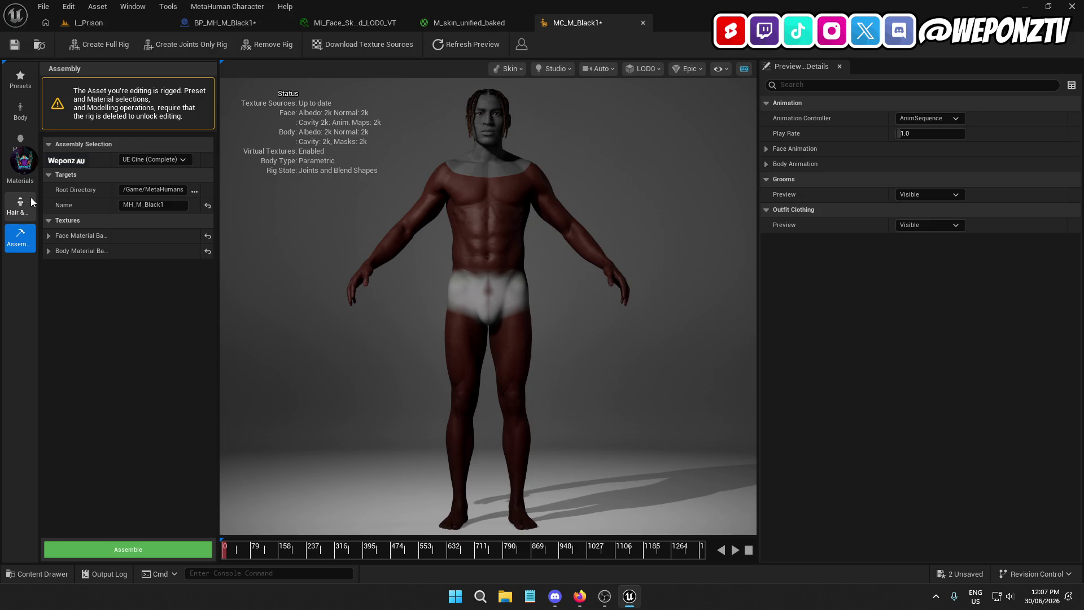
{"action": "left_click", "coordinate": [21, 205]}
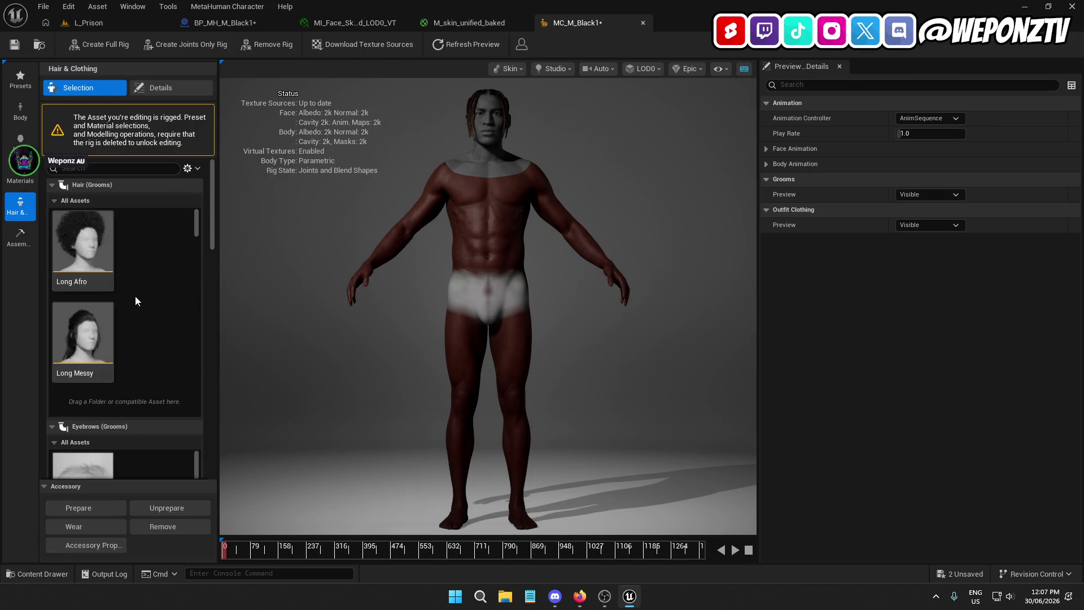
{"action": "left_click_drag", "start_coordinate": [215, 187], "coordinate": [230, 436]}
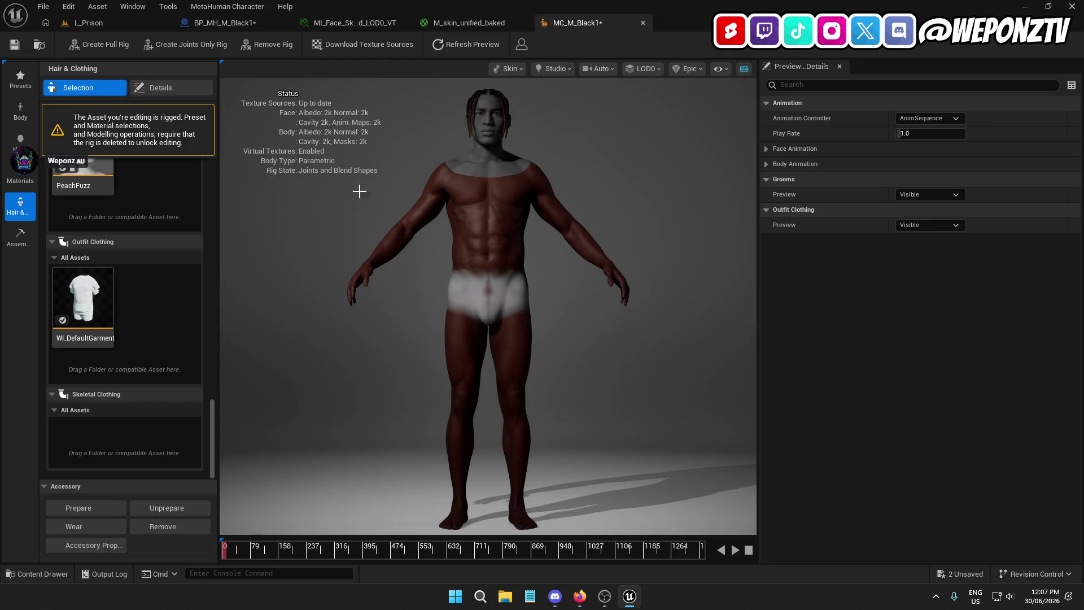
{"action": "left_click", "coordinate": [469, 22]}
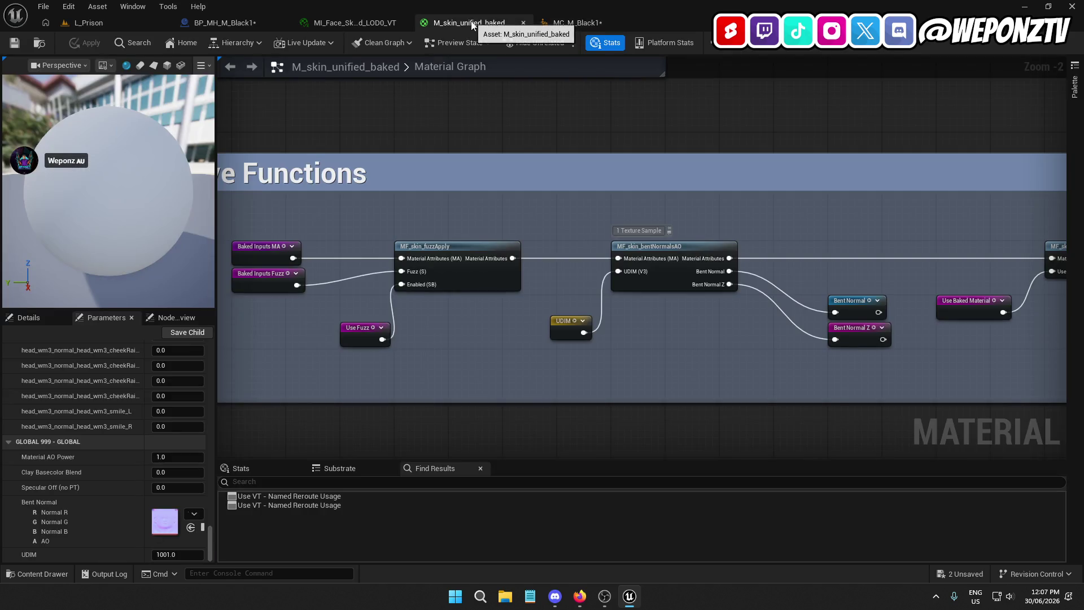
Step: Glance at MI_Face_Skin_Baked_LOD0_VT, then open SKM_Face from MetaHumans/Common/Face
{"action": "left_click", "coordinate": [338, 25]}
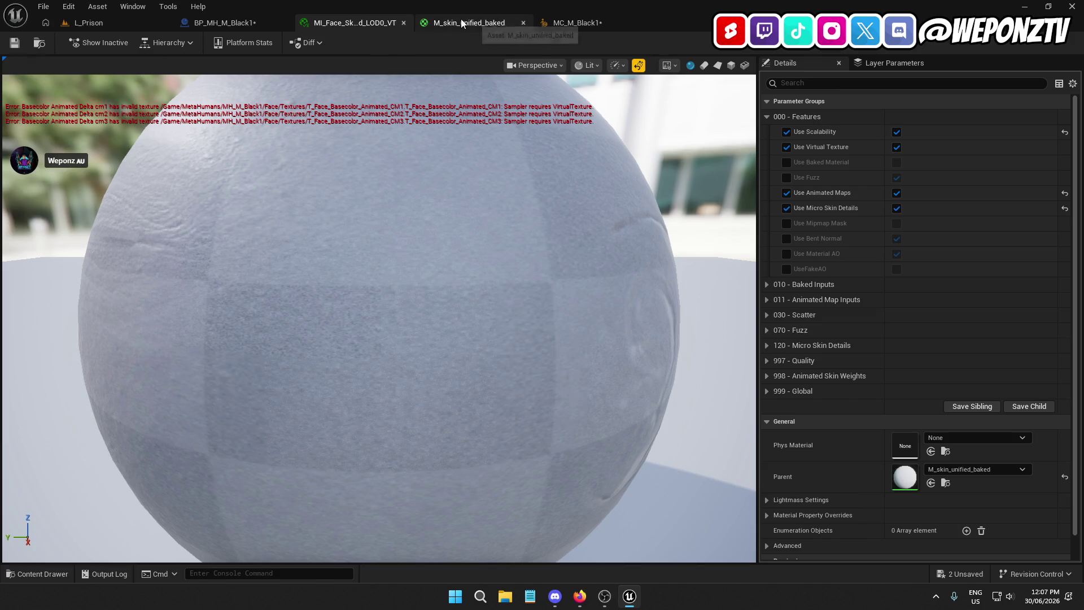
{"action": "left_click", "coordinate": [88, 23]}
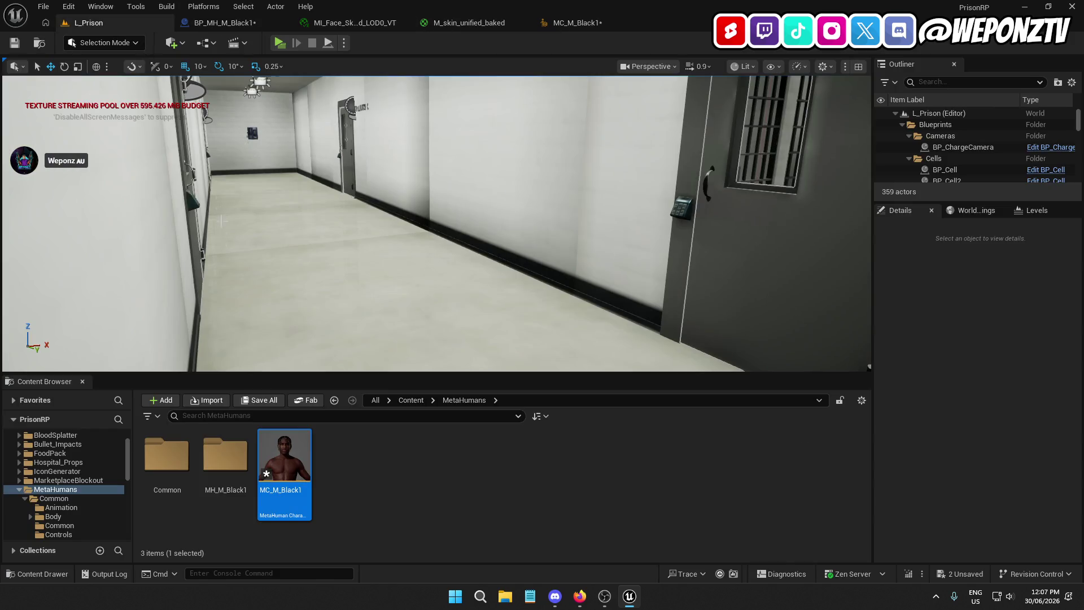
{"action": "double_click", "coordinate": [167, 455]}
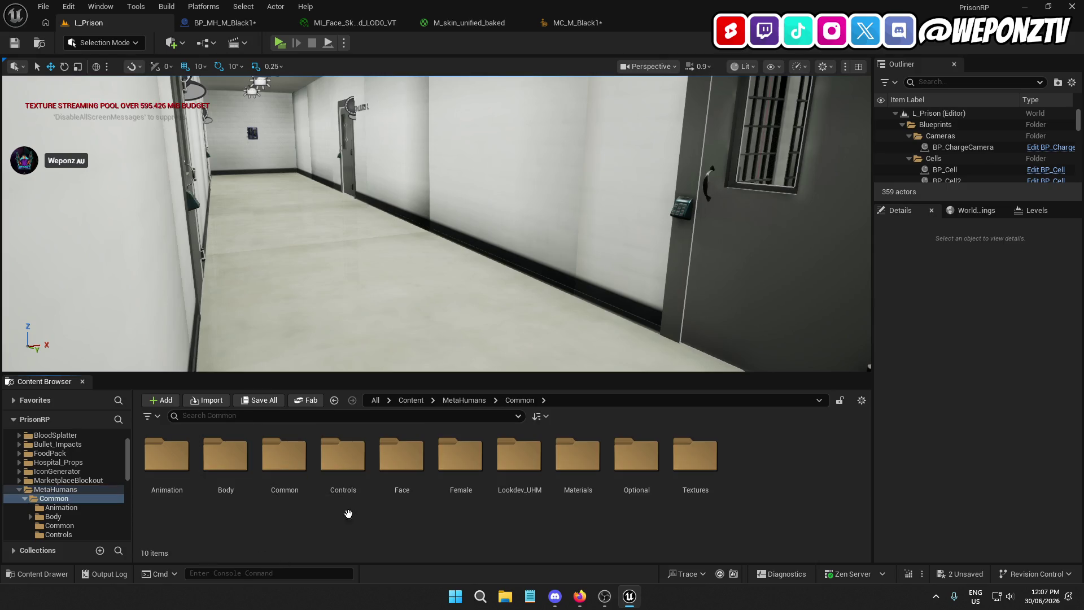
{"action": "left_click", "coordinate": [383, 464]}
{"action": "double_click", "coordinate": [383, 464]}
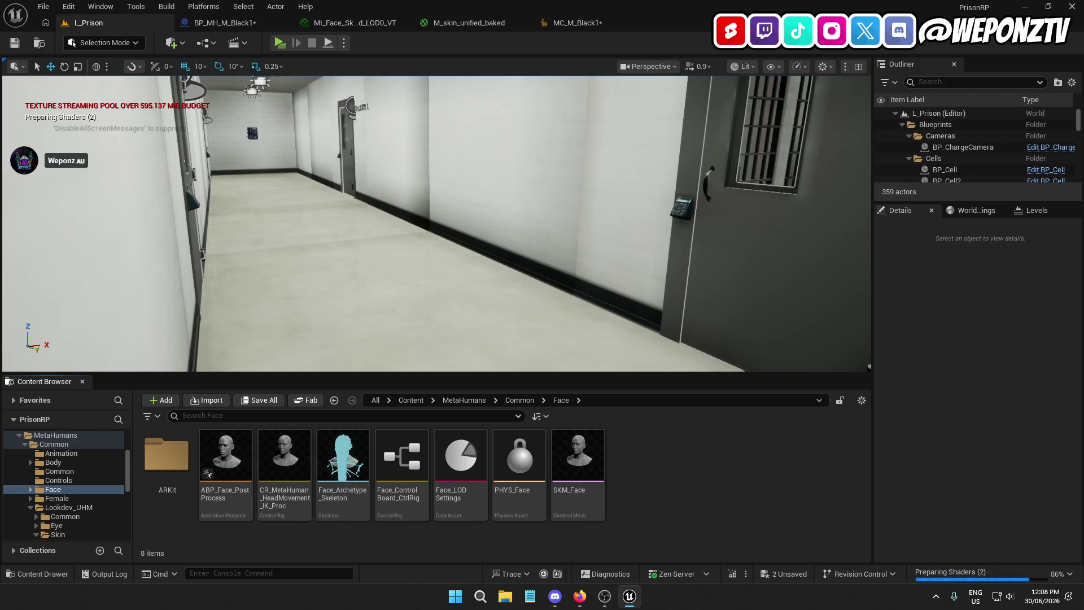
{"action": "double_click", "coordinate": [575, 463]}
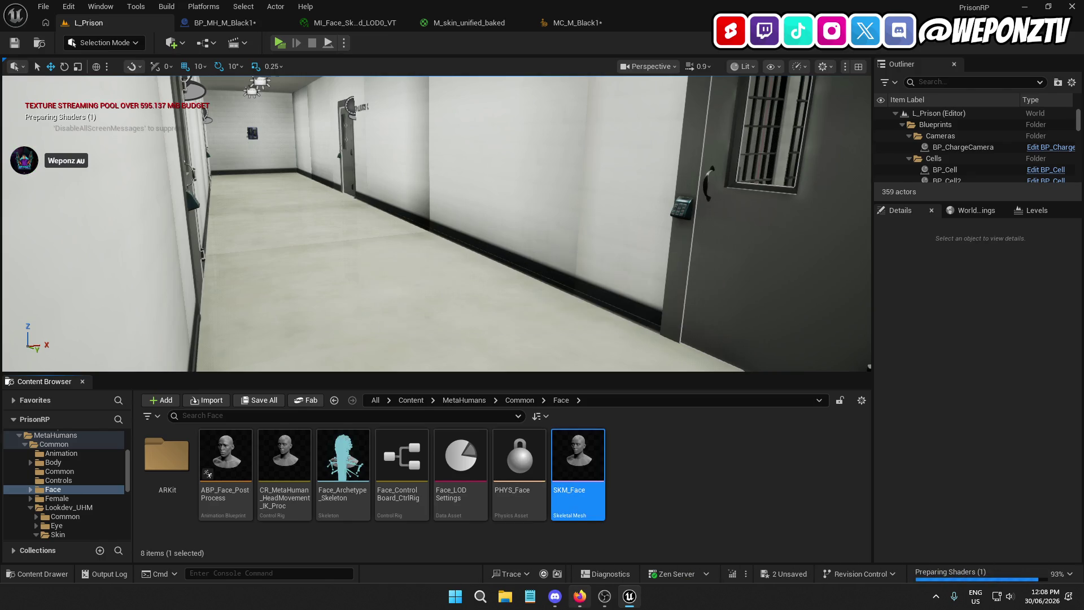
{"action": "mouse_move", "coordinate": [604, 597]}
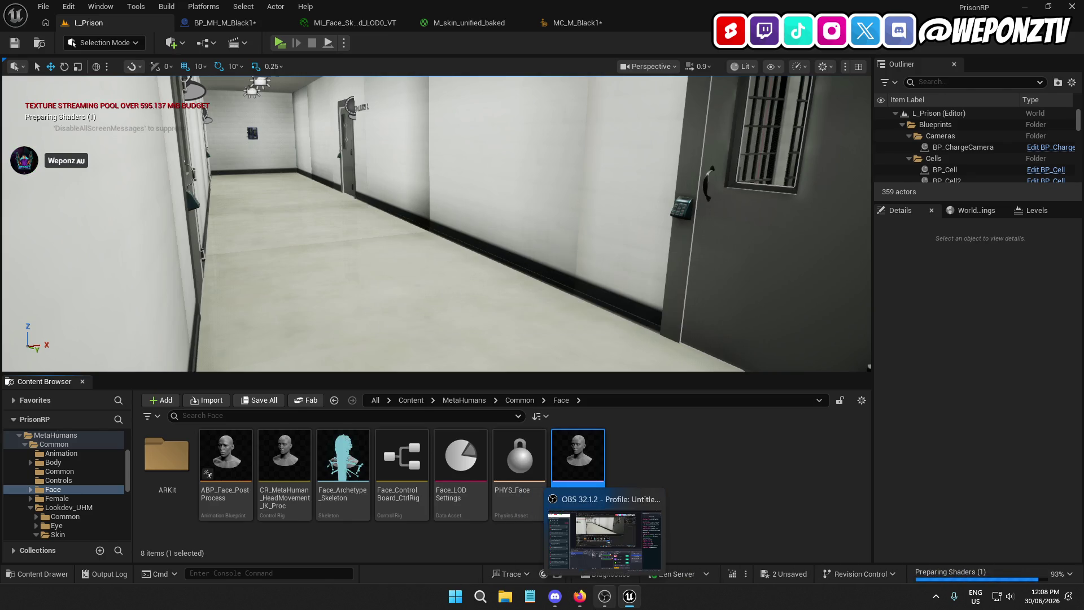
{"action": "double_click", "coordinate": [587, 448]}
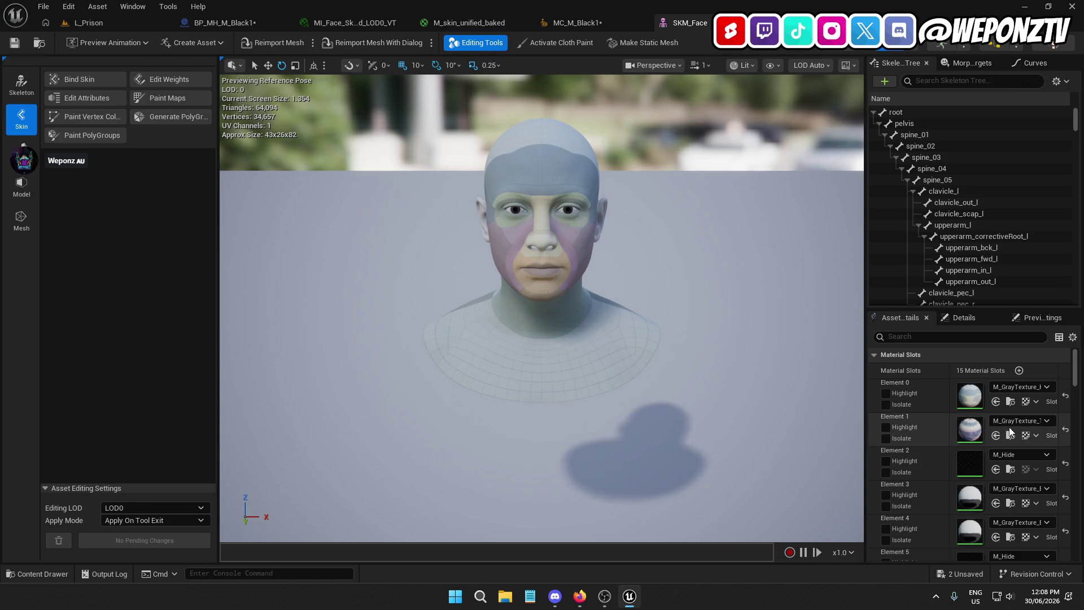
Step: Back on L_Prison, navigate the Content Browser to the MetaHumans/Common/Textures folder
{"action": "scroll", "coordinate": [1052, 418], "scroll_direction": "down", "scroll_amount": 3}
{"action": "scroll", "coordinate": [1052, 418], "scroll_direction": "down", "scroll_amount": 10}
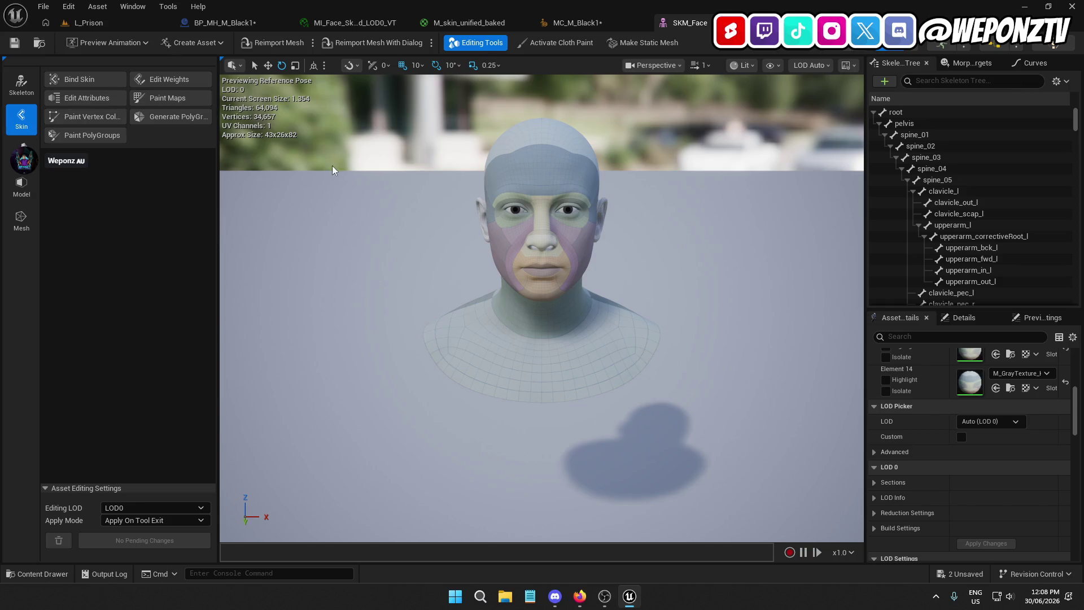
{"action": "left_click", "coordinate": [112, 17]}
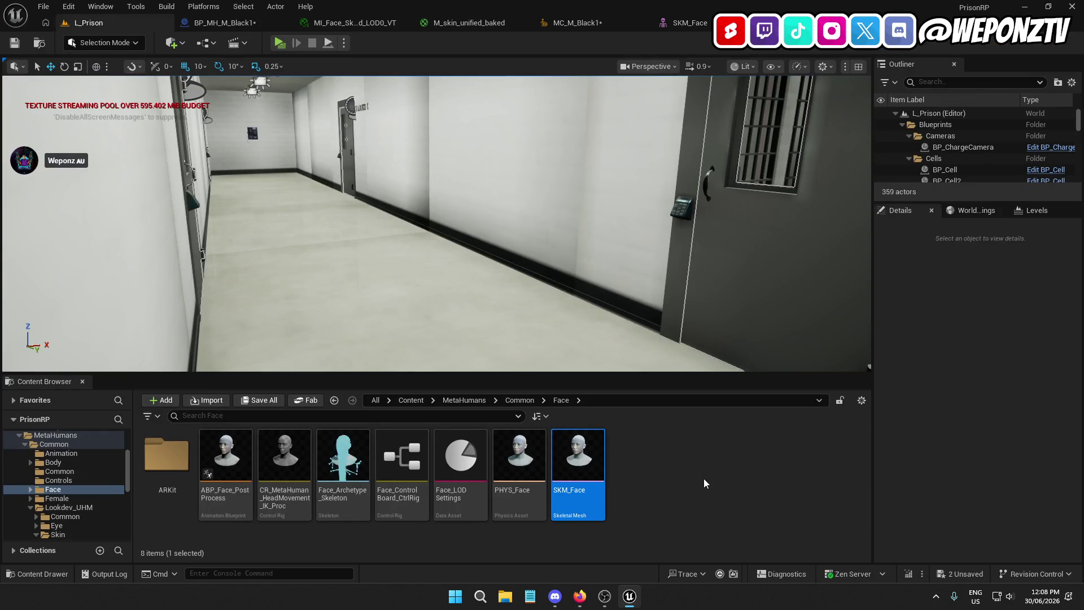
{"action": "left_click", "coordinate": [519, 400]}
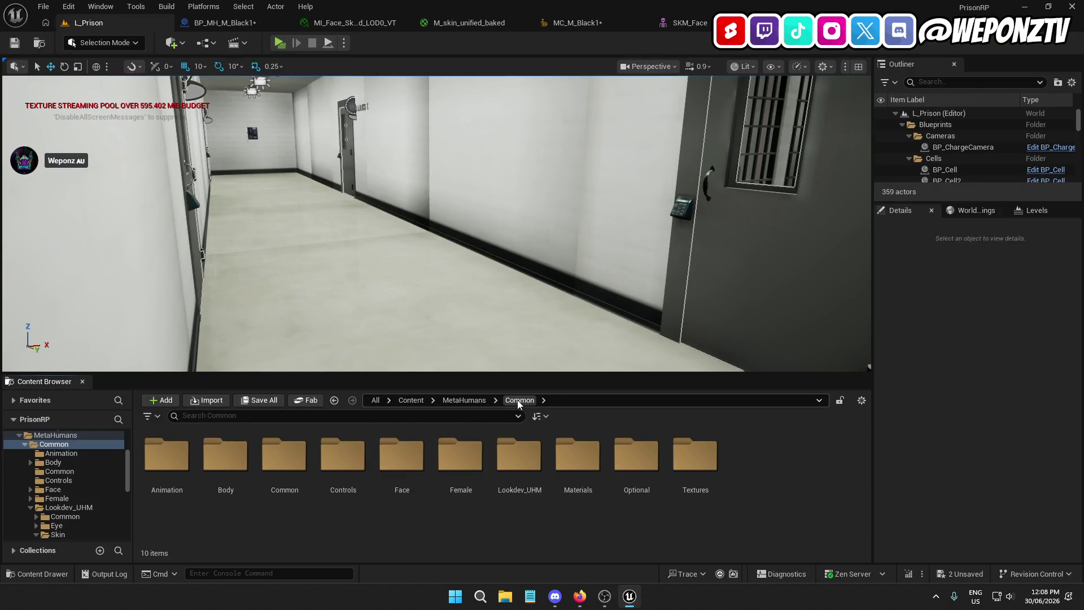
{"action": "double_click", "coordinate": [421, 456]}
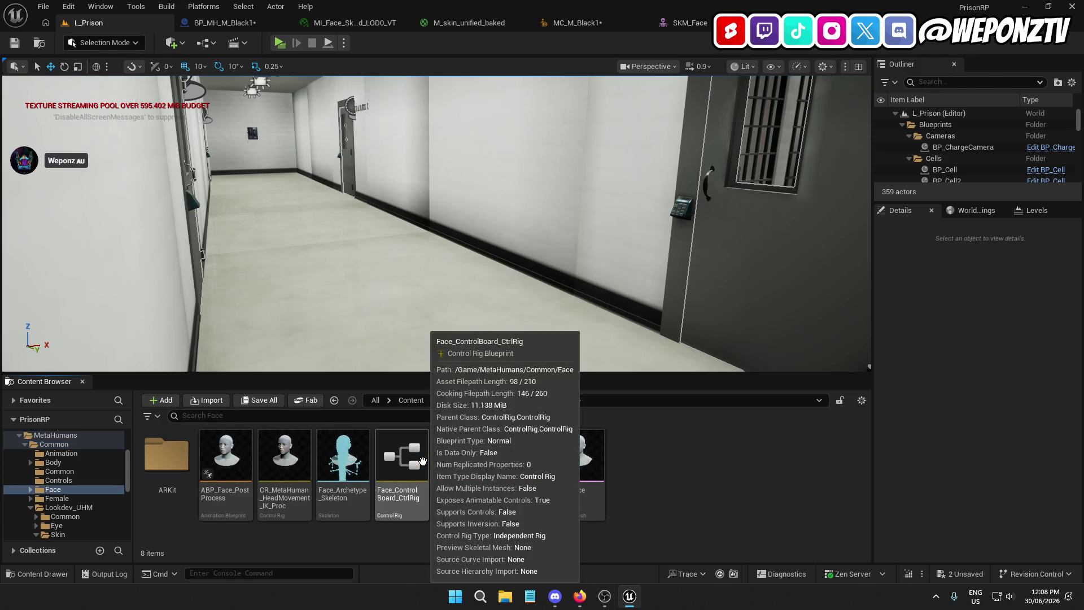
{"action": "left_click", "coordinate": [518, 400]}
{"action": "double_click", "coordinate": [696, 454]}
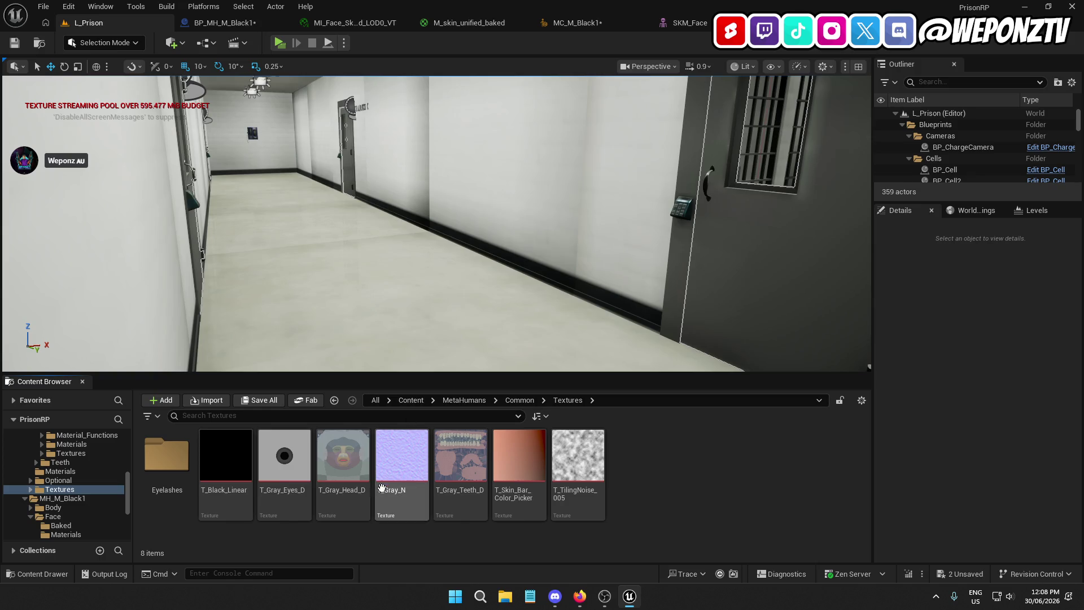
Step: Inspect the T_Gray_Head_D texture, close it, and return to the MC_M_Black1 character editor
{"action": "left_click", "coordinate": [354, 457]}
{"action": "double_click", "coordinate": [354, 458]}
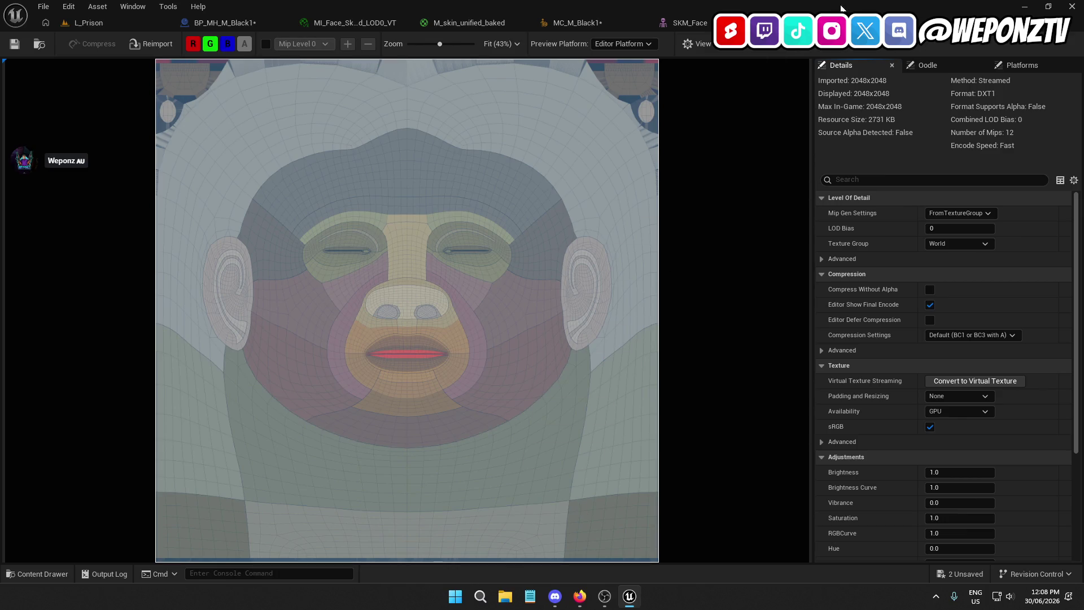
{"action": "left_click", "coordinate": [813, 23]}
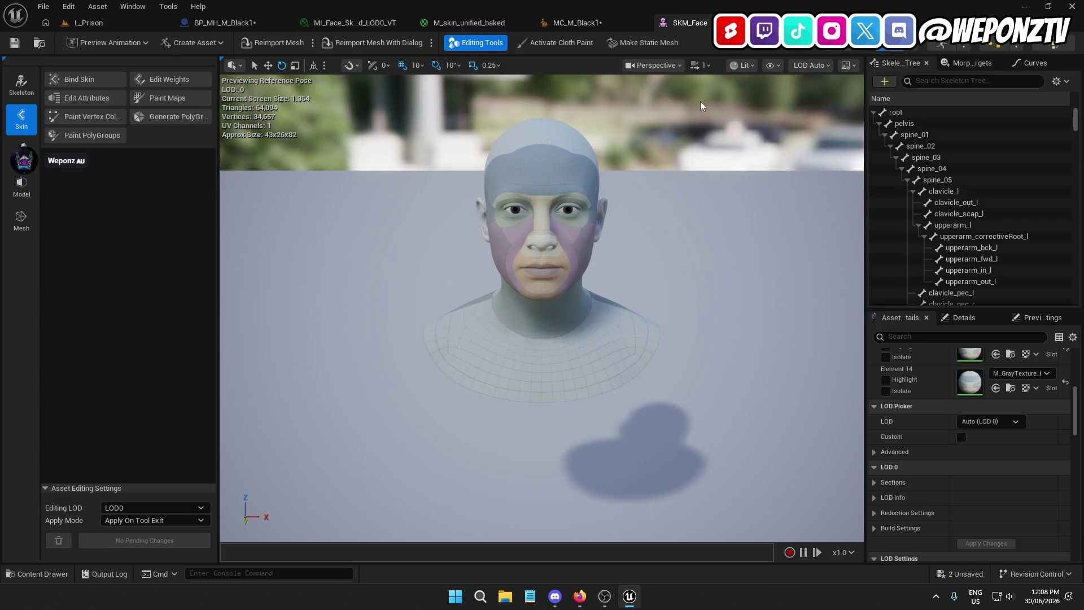
{"action": "left_click", "coordinate": [598, 21]}
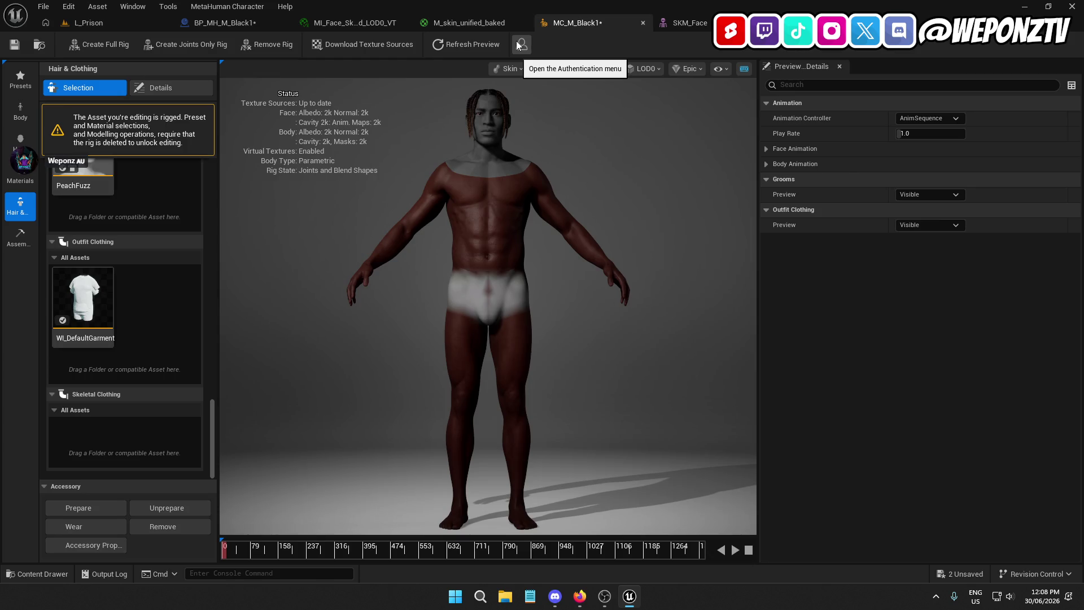
Step: Expand Face Animation and preview the AngerPose template, framing the character's face
{"action": "left_click", "coordinate": [766, 150]}
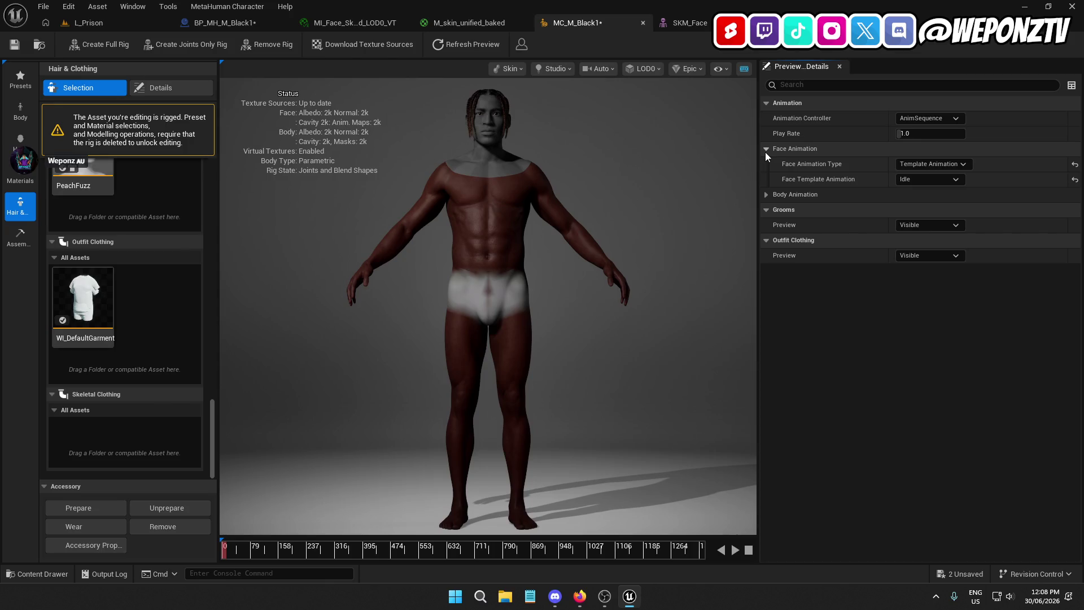
{"action": "left_click", "coordinate": [921, 181]}
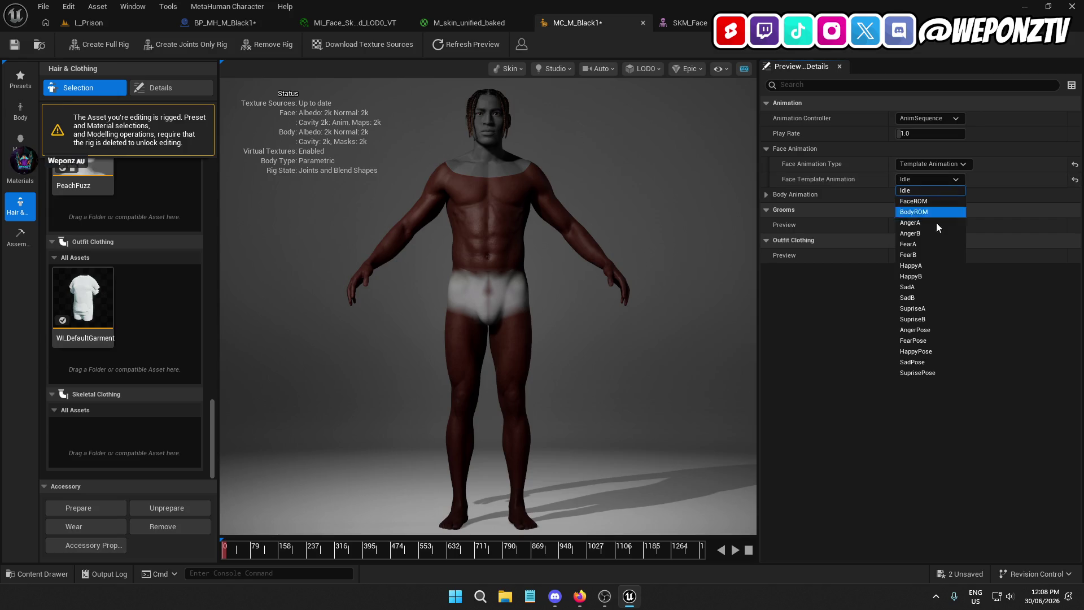
{"action": "left_click", "coordinate": [941, 329]}
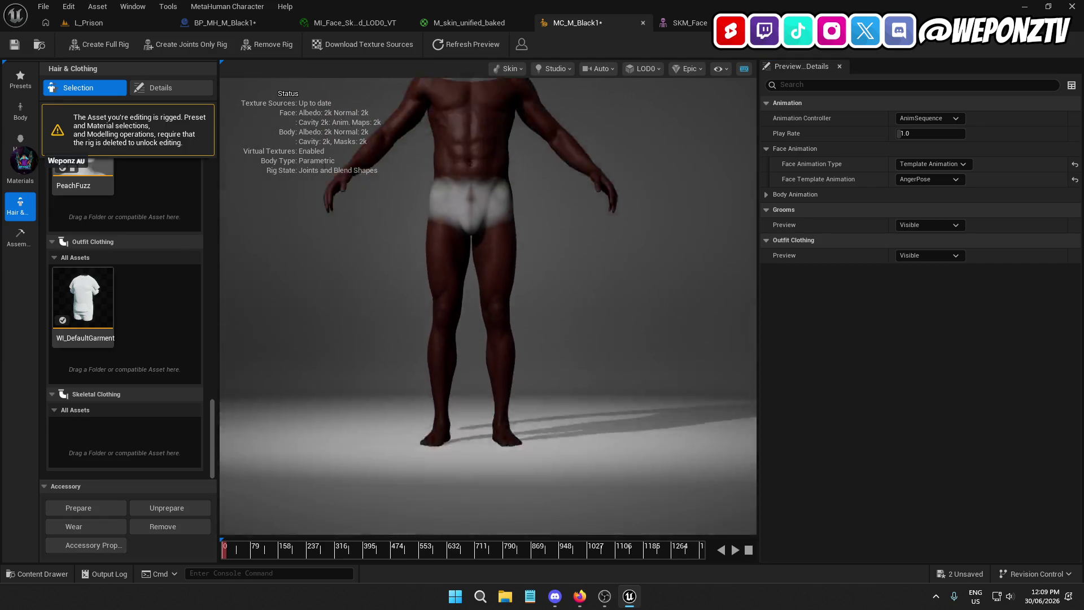
{"action": "scroll", "coordinate": [572, 279], "scroll_direction": "up", "scroll_amount": 8}
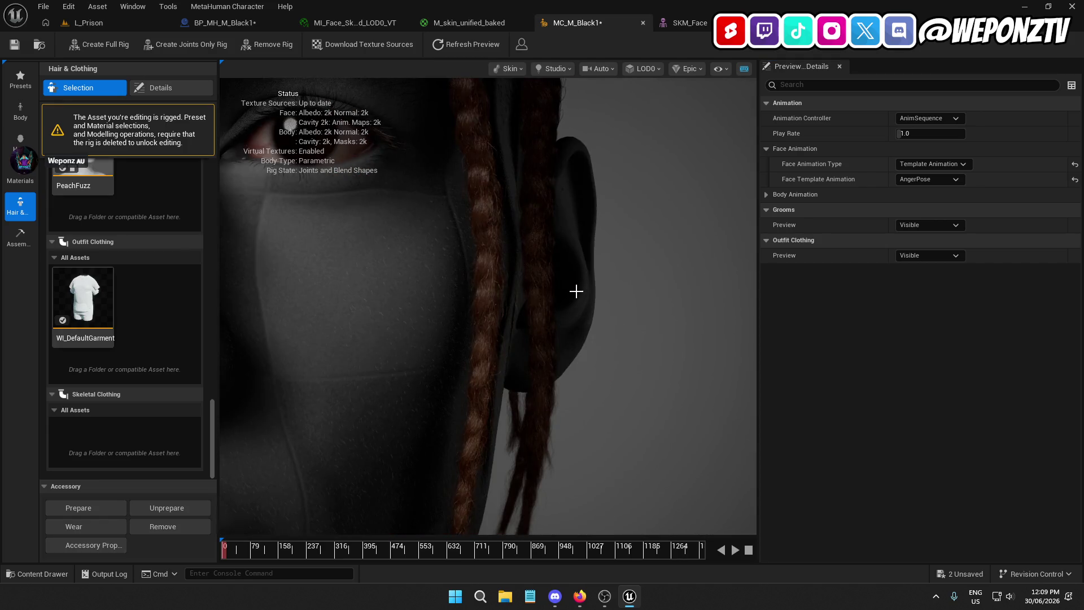
{"action": "key", "text": "f"}
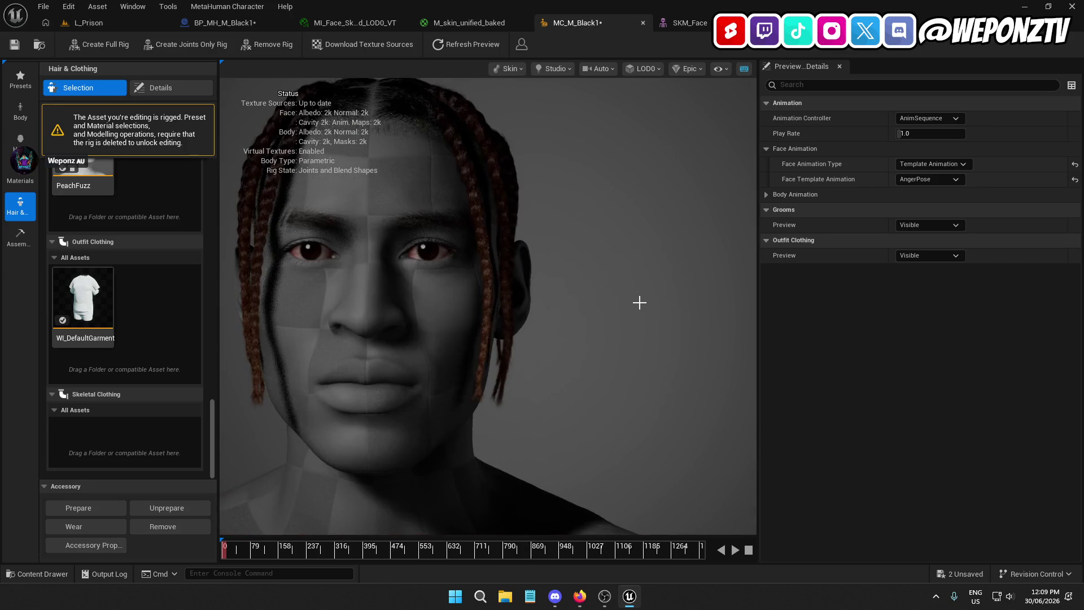
Step: Preview SupriseA, toggle the animation type, then reset the template to None, keeping AnimSequence
{"action": "left_click", "coordinate": [926, 180]}
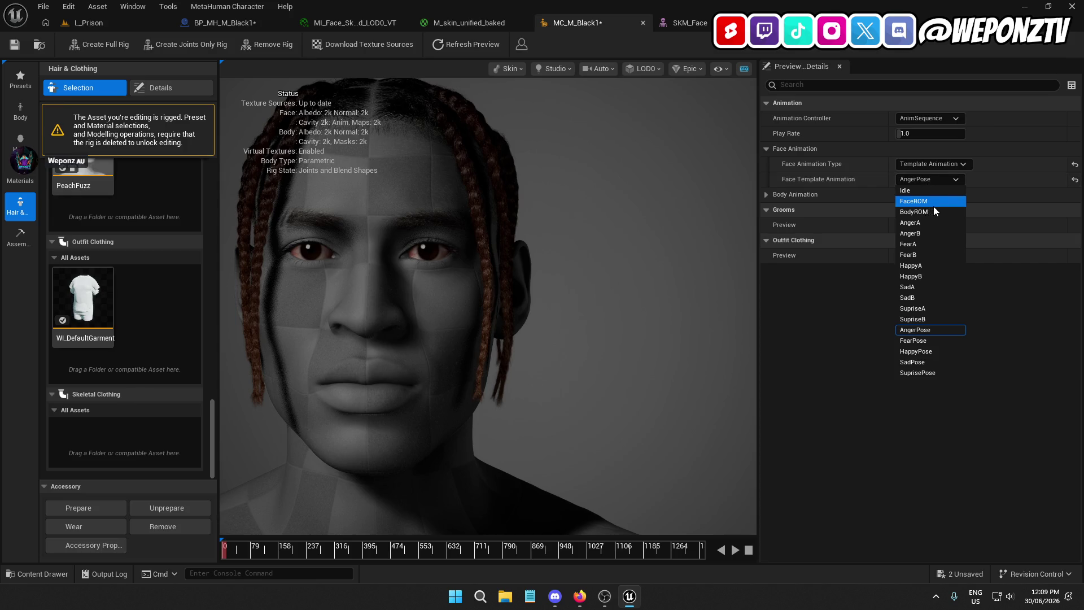
{"action": "left_click", "coordinate": [930, 310]}
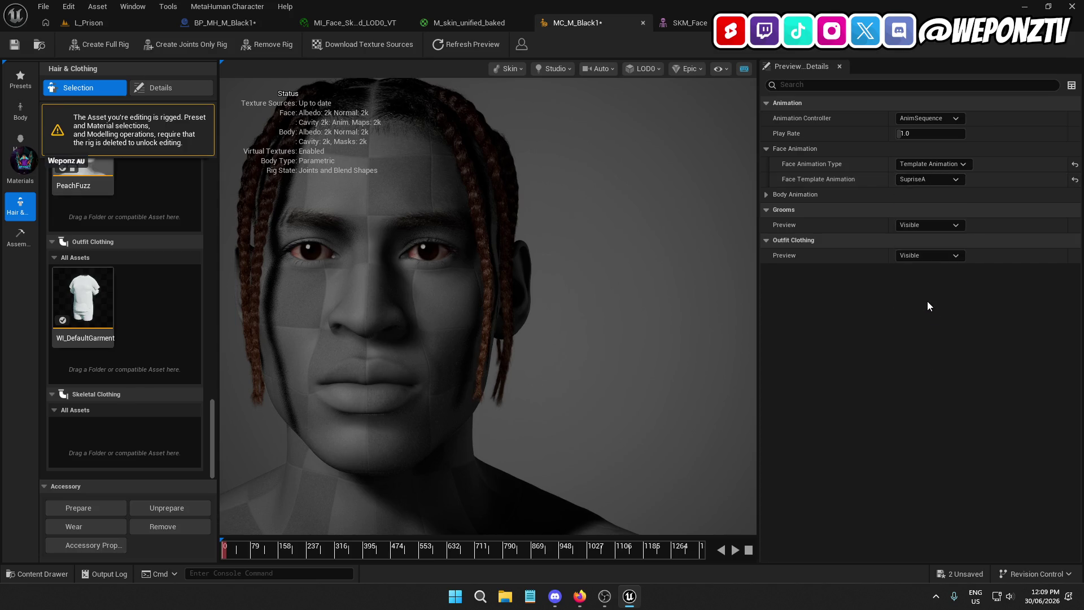
{"action": "left_click", "coordinate": [925, 169]}
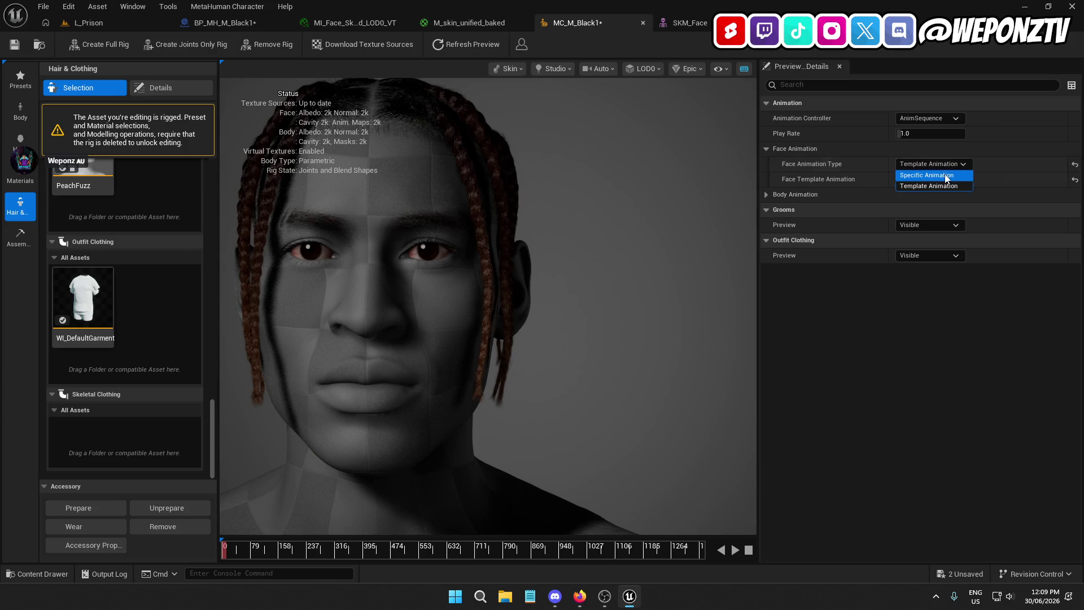
{"action": "left_click", "coordinate": [947, 176]}
{"action": "left_click", "coordinate": [931, 167]}
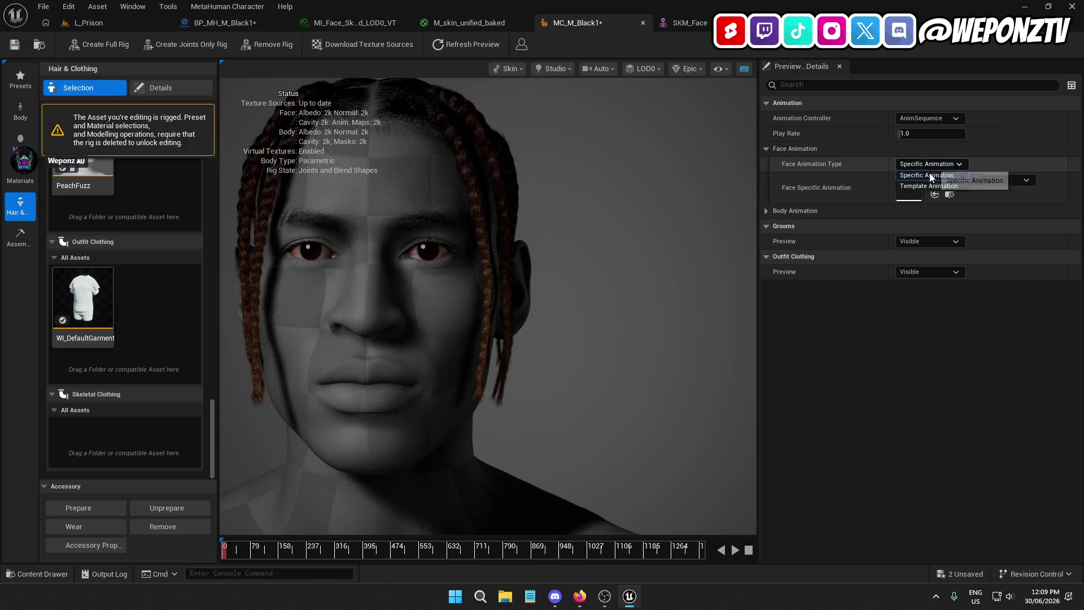
{"action": "left_click", "coordinate": [931, 188]}
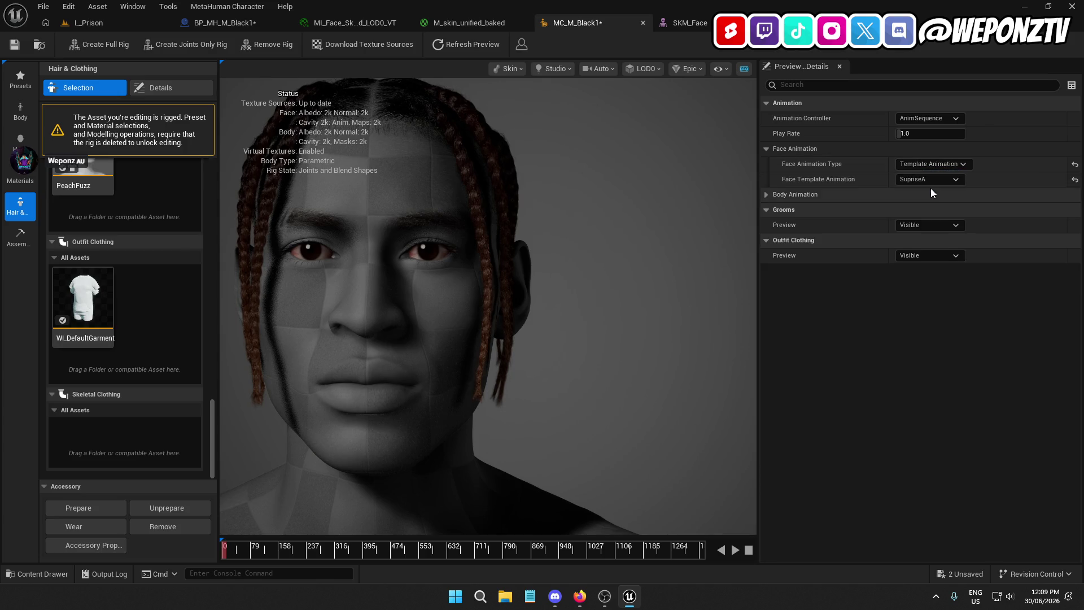
{"action": "left_click", "coordinate": [1074, 179]}
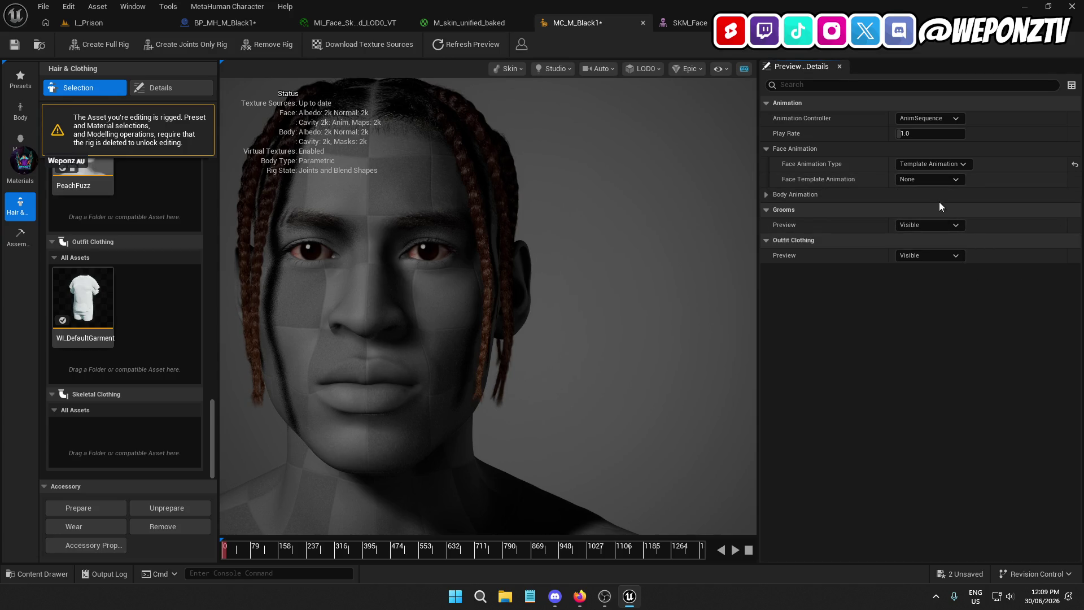
{"action": "left_click", "coordinate": [933, 115]}
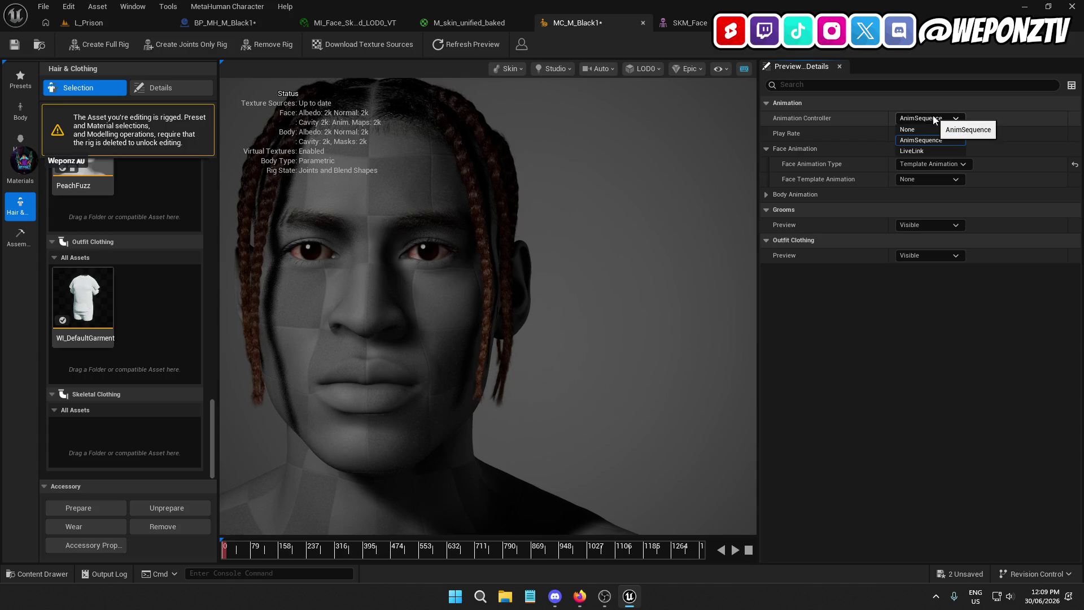
{"action": "left_click", "coordinate": [935, 120]}
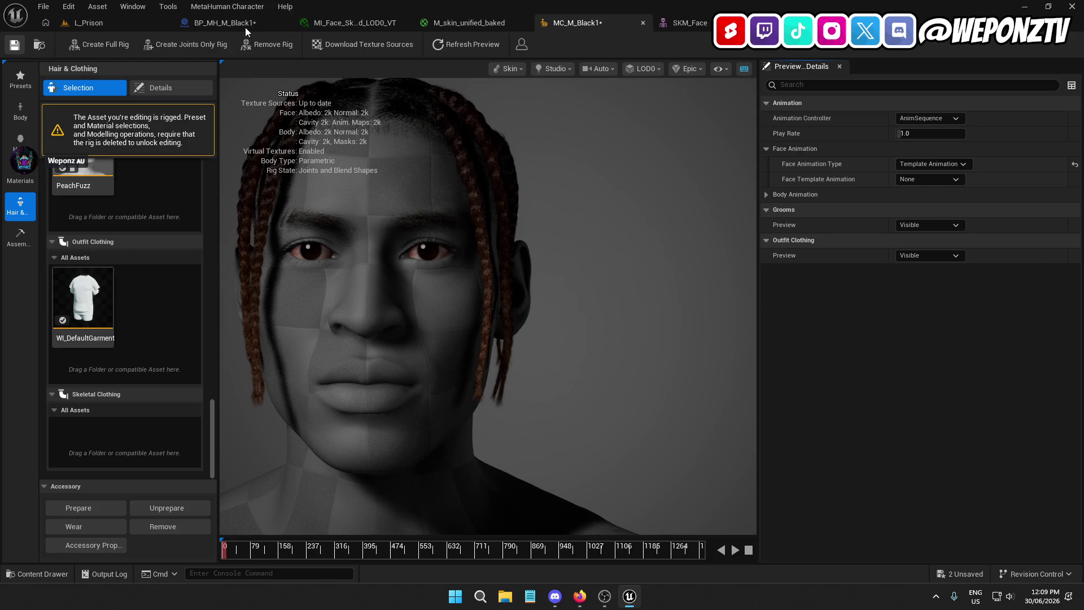
Step: Save MC_M_Black1, return to L_Prison, and browse up to the MetaHumans folder
{"action": "key", "text": "ctrl+s"}
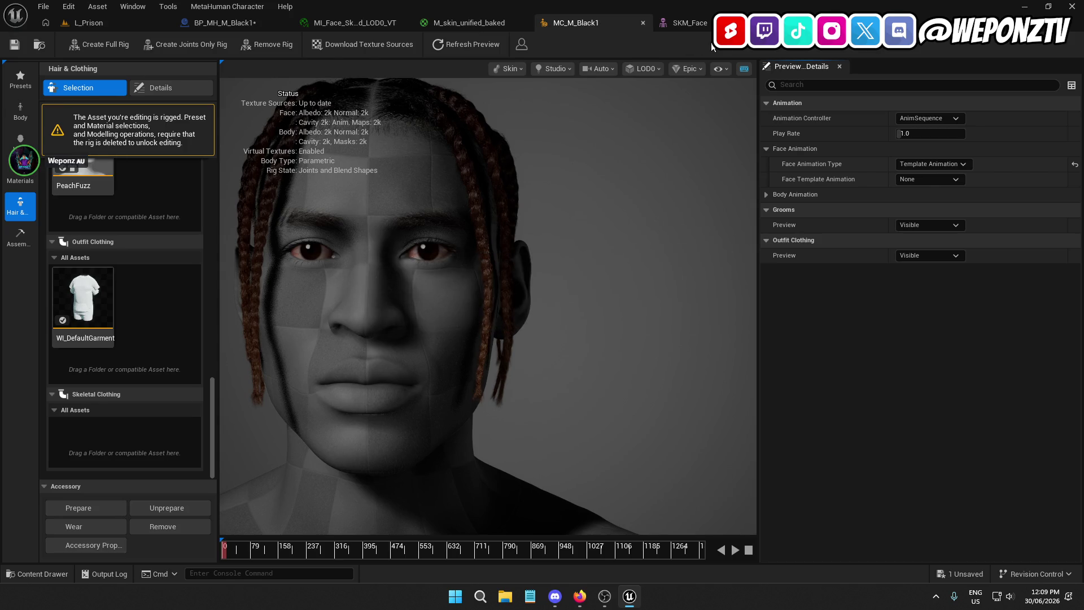
{"action": "left_click", "coordinate": [689, 24]}
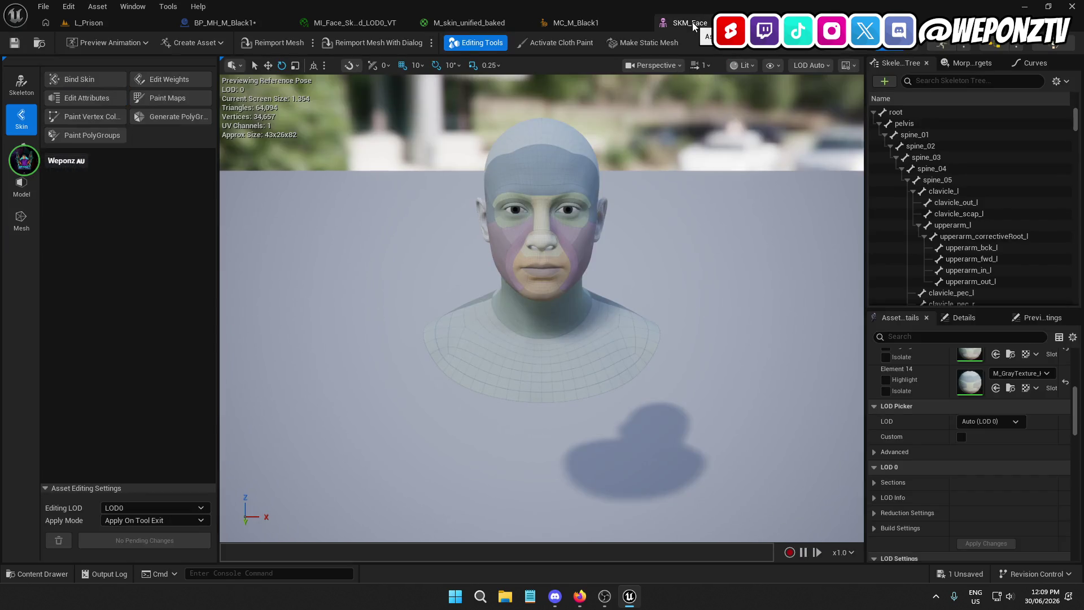
{"action": "left_click", "coordinate": [113, 22]}
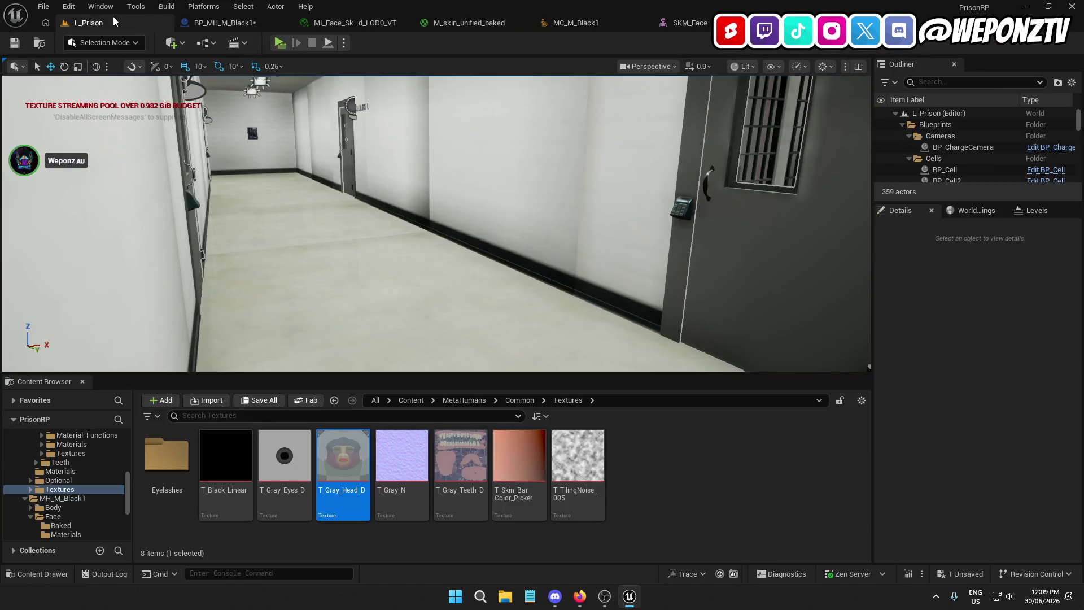
{"action": "left_click", "coordinate": [463, 400]}
{"action": "left_click", "coordinate": [167, 457]}
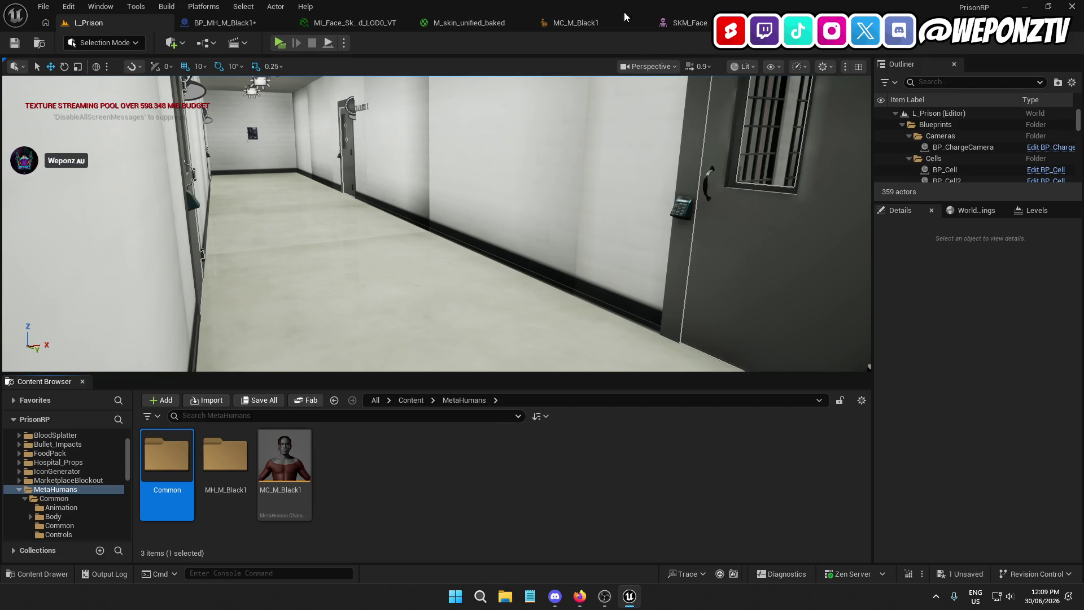
Step: In BP_MH_M_Black1, set face Element 0 to MI_Face_Skin_Baked_LOD0 and browse to the face mesh
{"action": "left_click", "coordinate": [221, 25]}
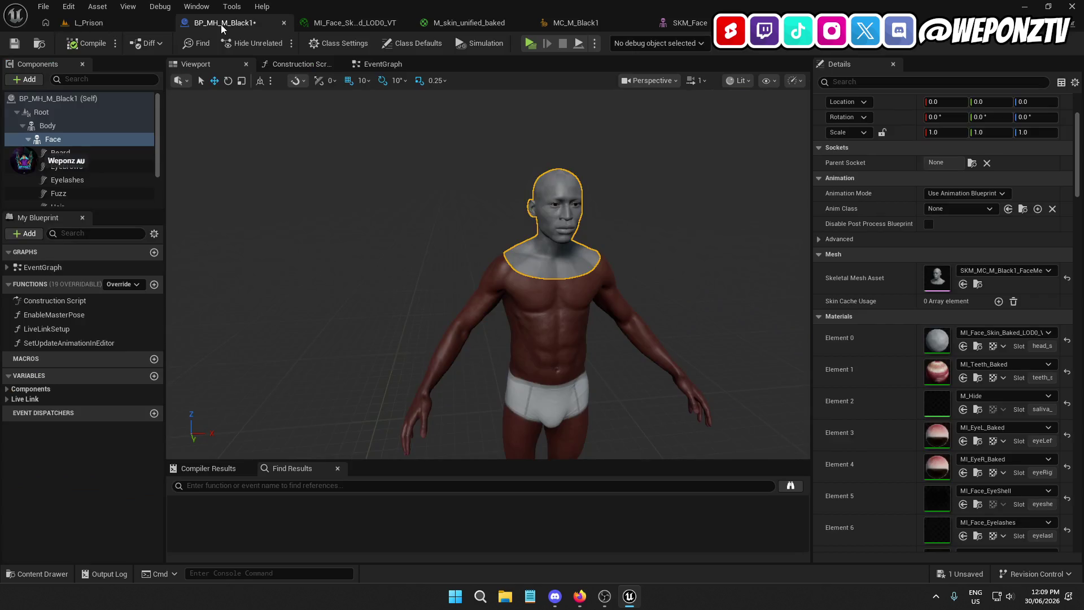
{"action": "left_click", "coordinate": [13, 45]}
{"action": "left_click", "coordinate": [1008, 336]}
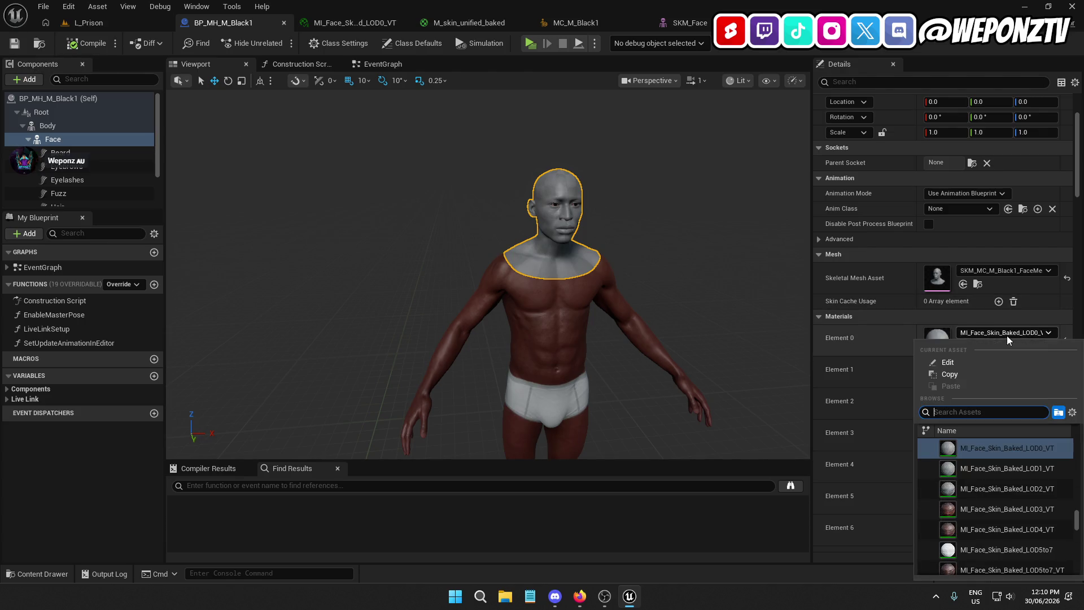
{"action": "type", "text": "face_skin"}
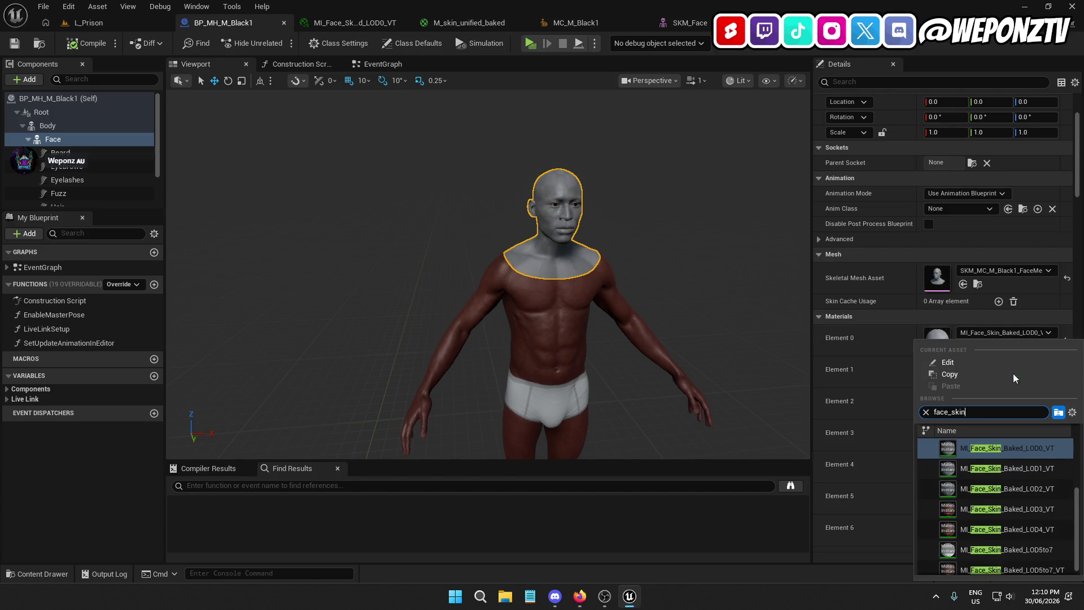
{"action": "scroll", "coordinate": [1045, 474], "scroll_direction": "up", "scroll_amount": 3}
{"action": "scroll", "coordinate": [1059, 497], "scroll_direction": "up", "scroll_amount": 1}
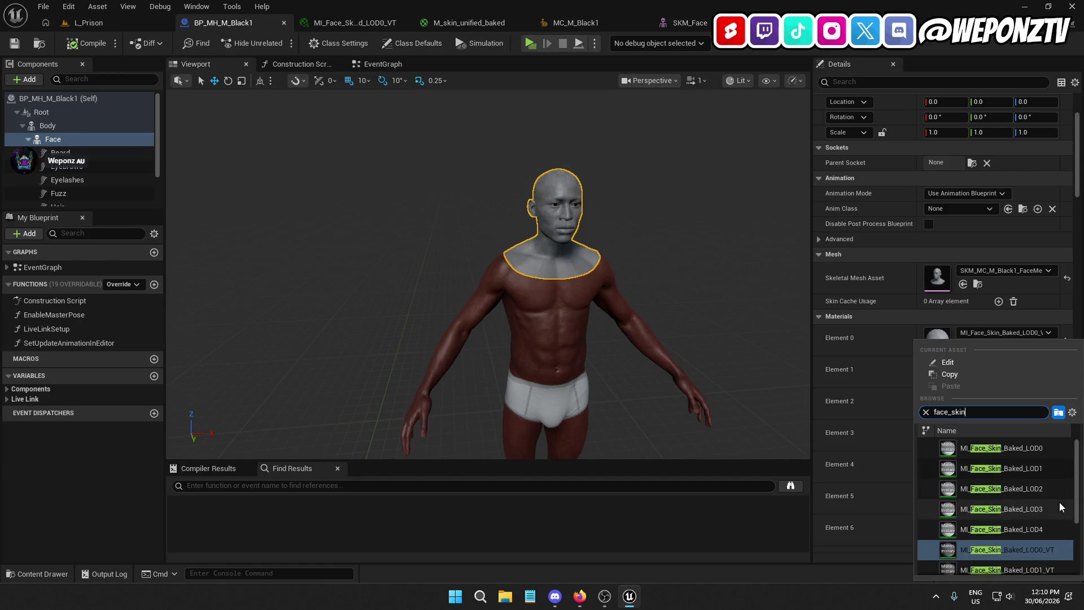
{"action": "left_click", "coordinate": [1019, 453]}
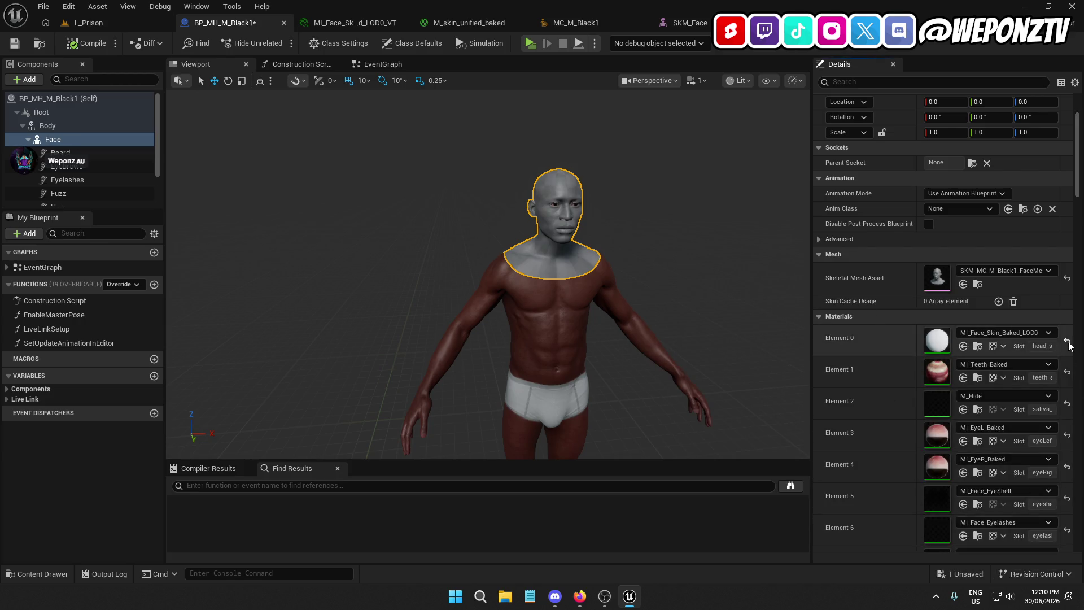
{"action": "left_click", "coordinate": [978, 284]}
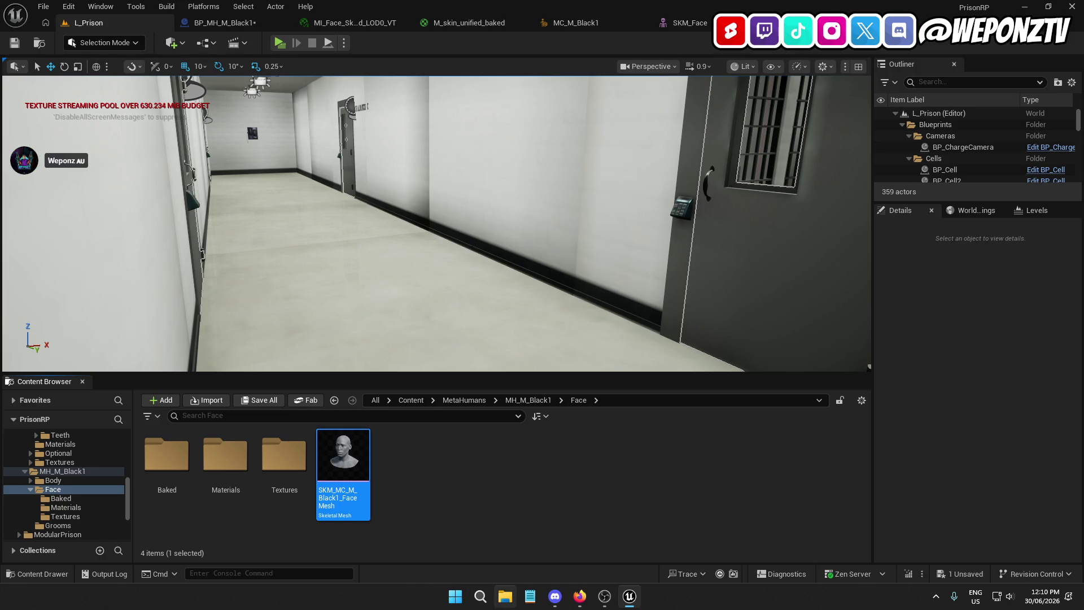
Step: Open the face skeletal mesh and its Element 0 material MI_Face_Skin_Baked_LOD0_VT to inspect its virtual-texture errors
{"action": "double_click", "coordinate": [367, 451]}
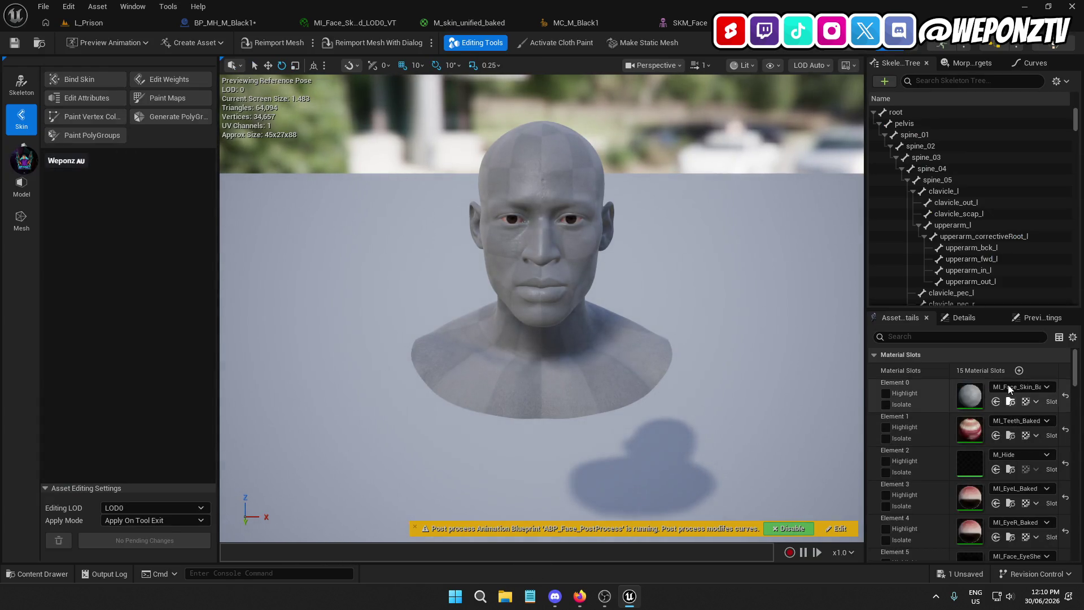
{"action": "left_click", "coordinate": [1010, 403]}
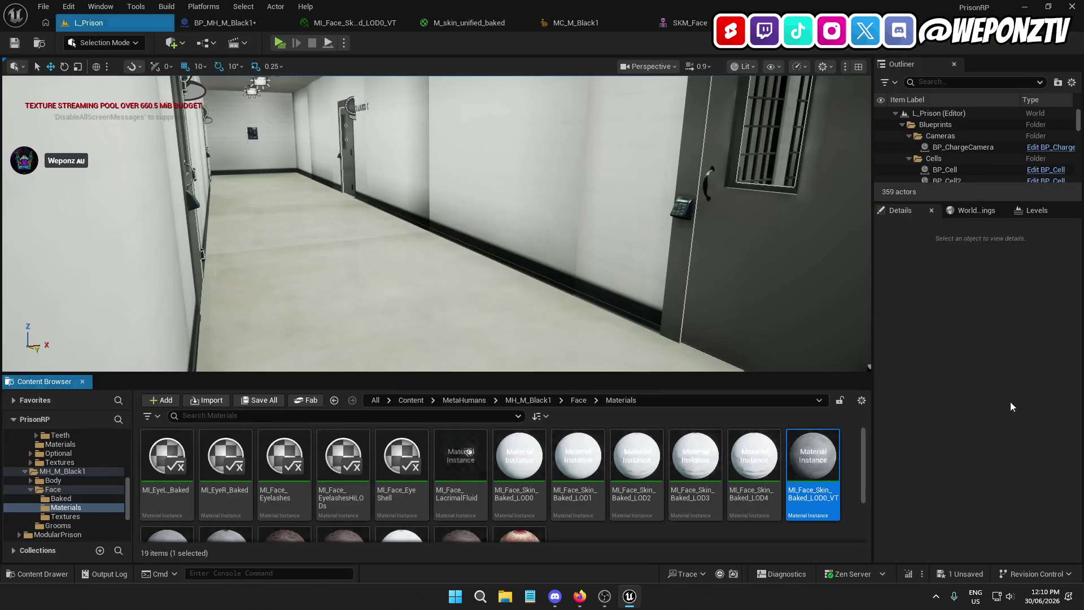
{"action": "double_click", "coordinate": [821, 463]}
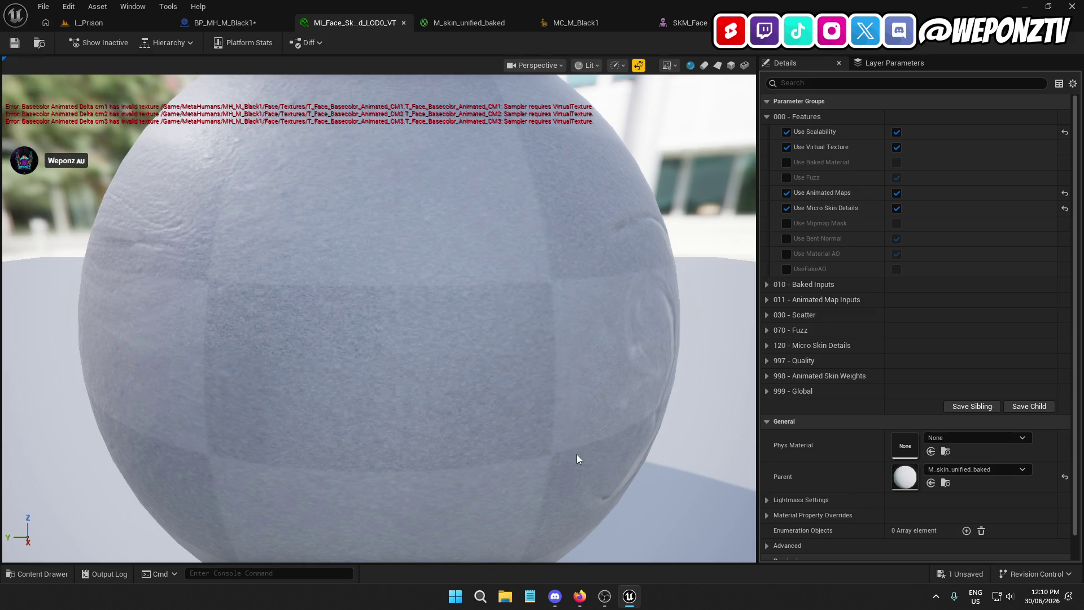
Step: Return to the L_Prison level editor
{"action": "left_click", "coordinate": [580, 596]}
{"action": "left_click", "coordinate": [630, 596]}
{"action": "left_click", "coordinate": [102, 24]}
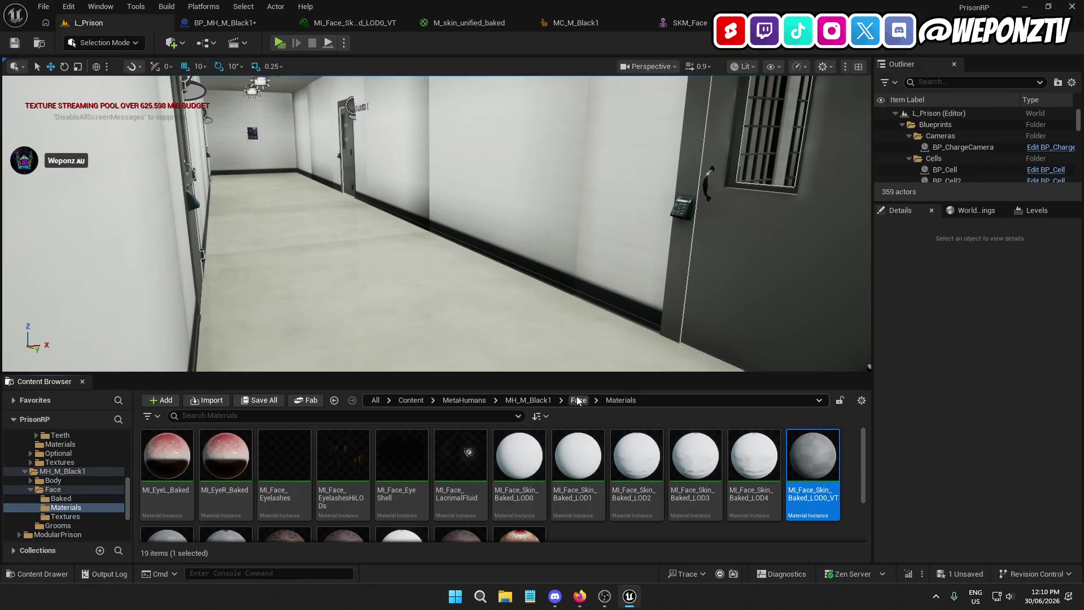
Step: Convert T_Face_Normal_Animated_WM1, WM2 and WM3 in Face > Textures to virtual textures
{"action": "left_click", "coordinate": [514, 402]}
{"action": "double_click", "coordinate": [226, 455]}
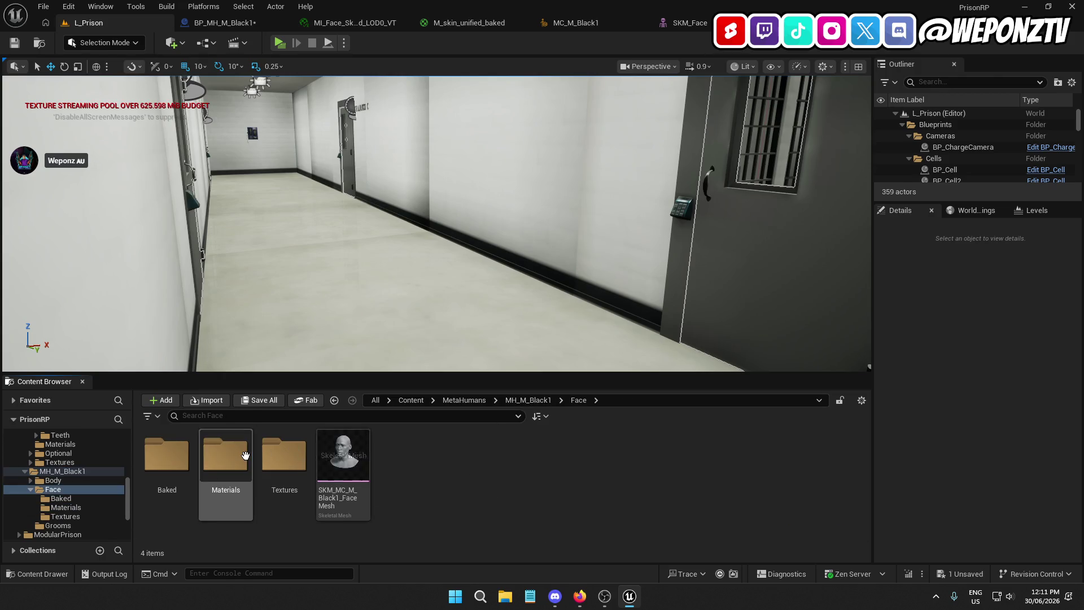
{"action": "left_click", "coordinate": [266, 466]}
{"action": "double_click", "coordinate": [266, 466]}
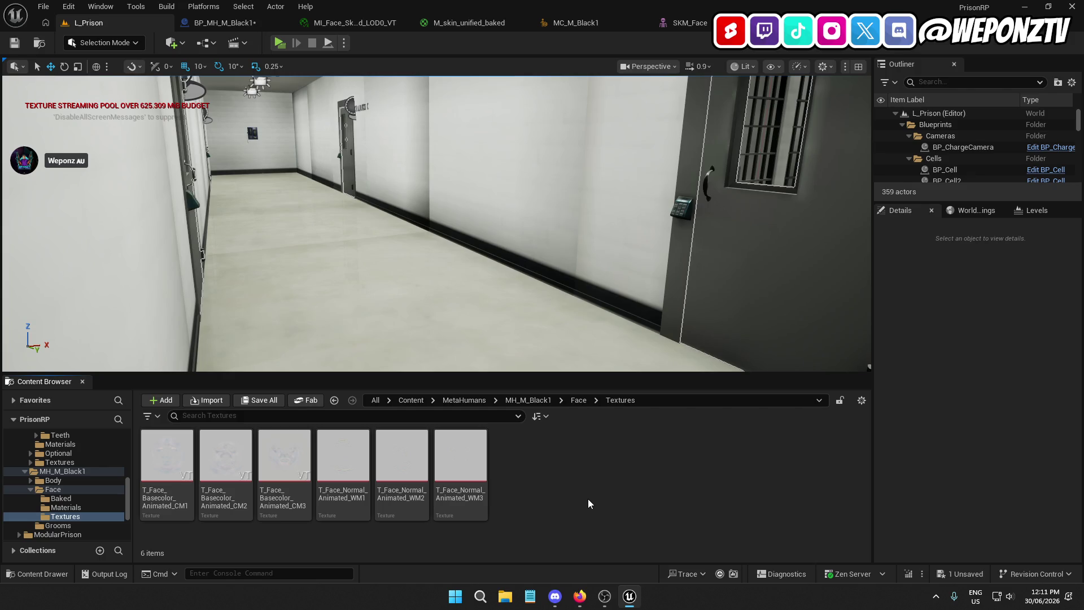
{"action": "left_click", "coordinate": [351, 492]}
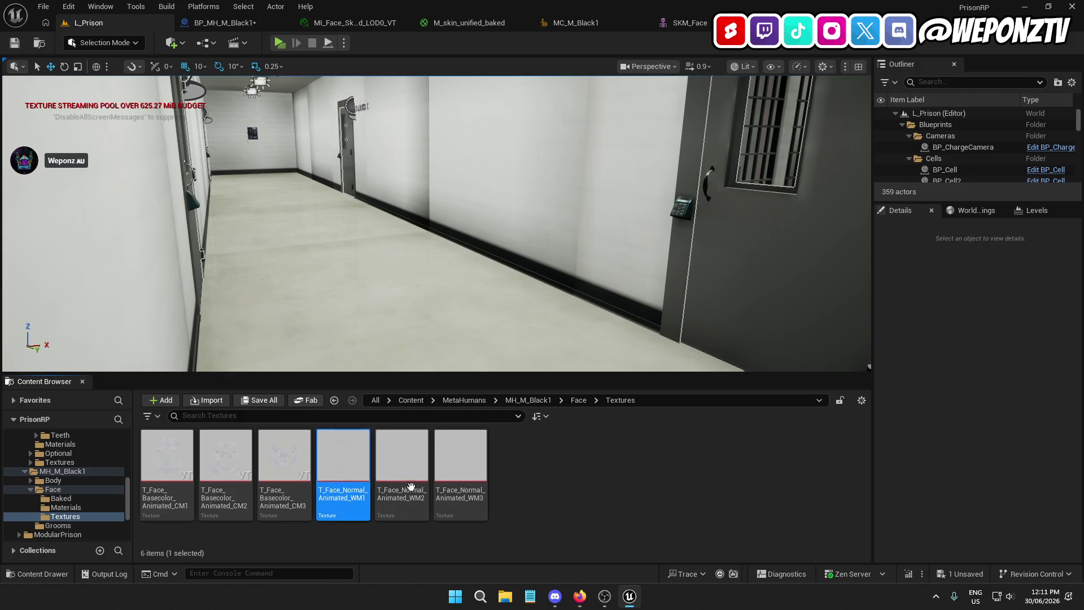
{"action": "left_click", "coordinate": [466, 492], "text": "shift"}
{"action": "right_click", "coordinate": [481, 497]}
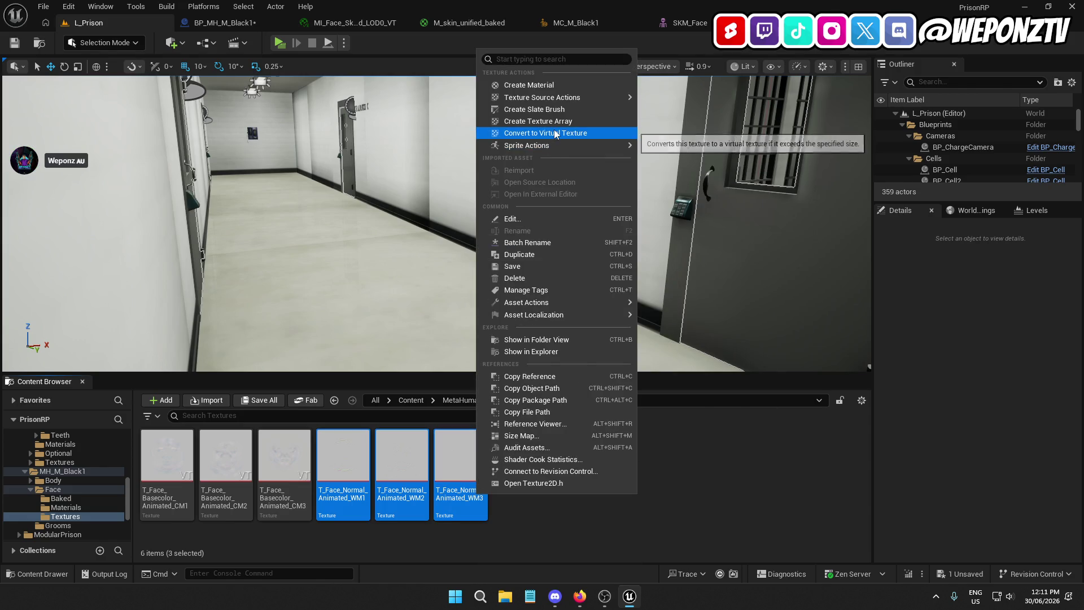
{"action": "left_click", "coordinate": [546, 133]}
{"action": "left_click", "coordinate": [591, 431]}
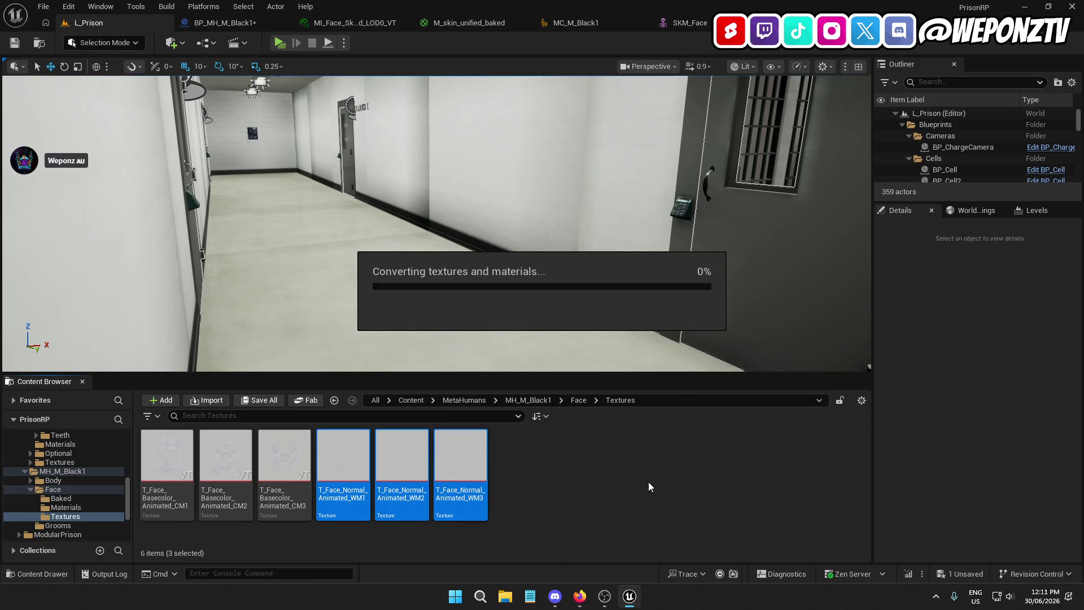
Step: Save all six modified assets, then reopen MI_Face_Skin_Baked_LOD0_VT
{"action": "left_click", "coordinate": [260, 400]}
{"action": "left_click", "coordinate": [632, 424]}
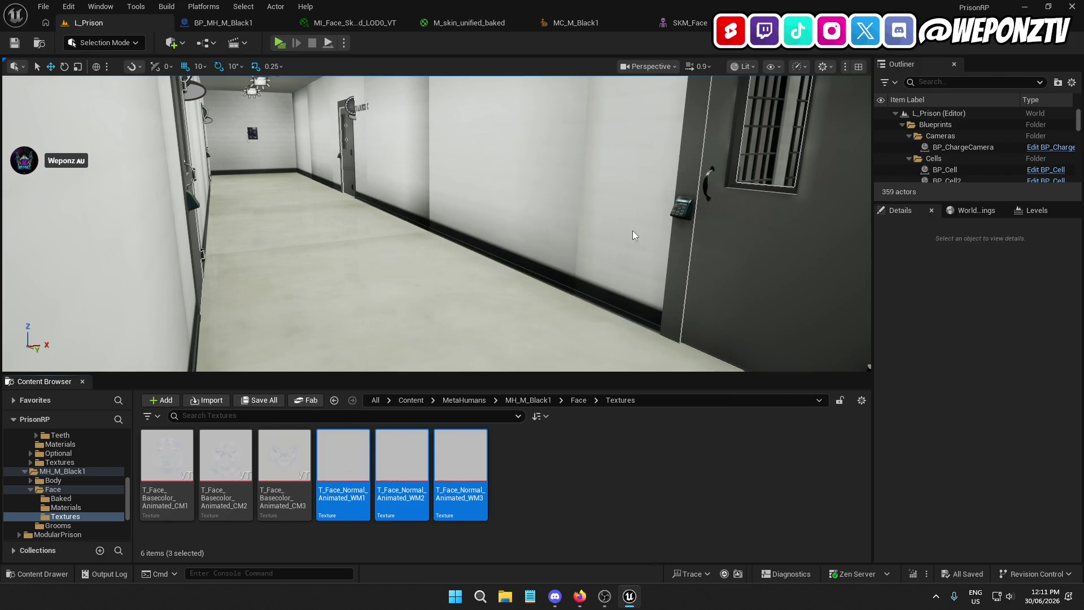
{"action": "left_click", "coordinate": [677, 20]}
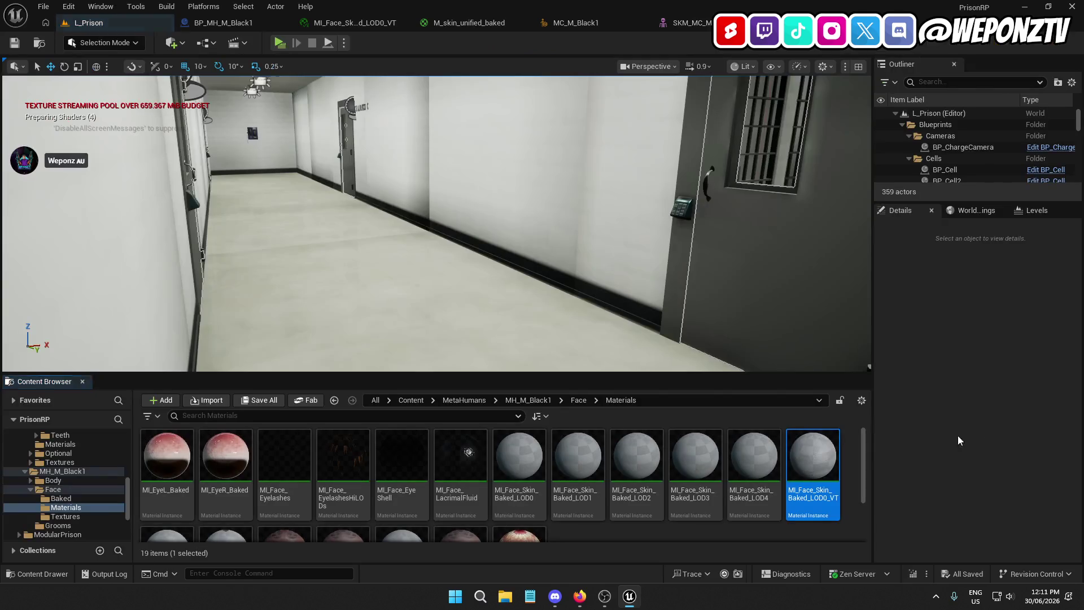
{"action": "double_click", "coordinate": [808, 487]}
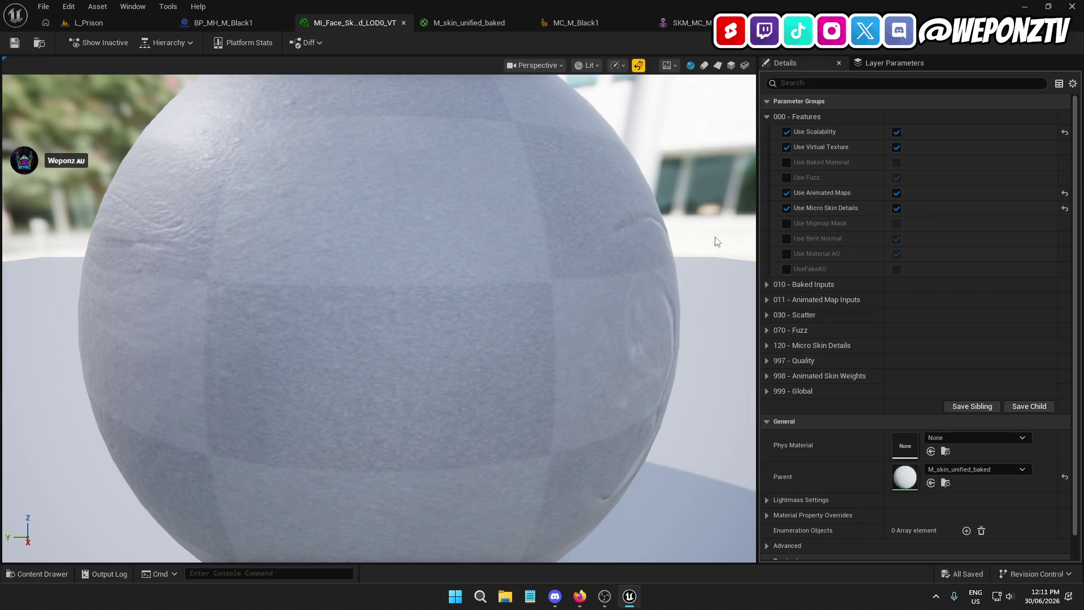
Step: Enable Use Baked Material, disable Use Virtual Texture in MI_Face_Skin_Baked_LOD0_VT, and save it
{"action": "left_click", "coordinate": [786, 163]}
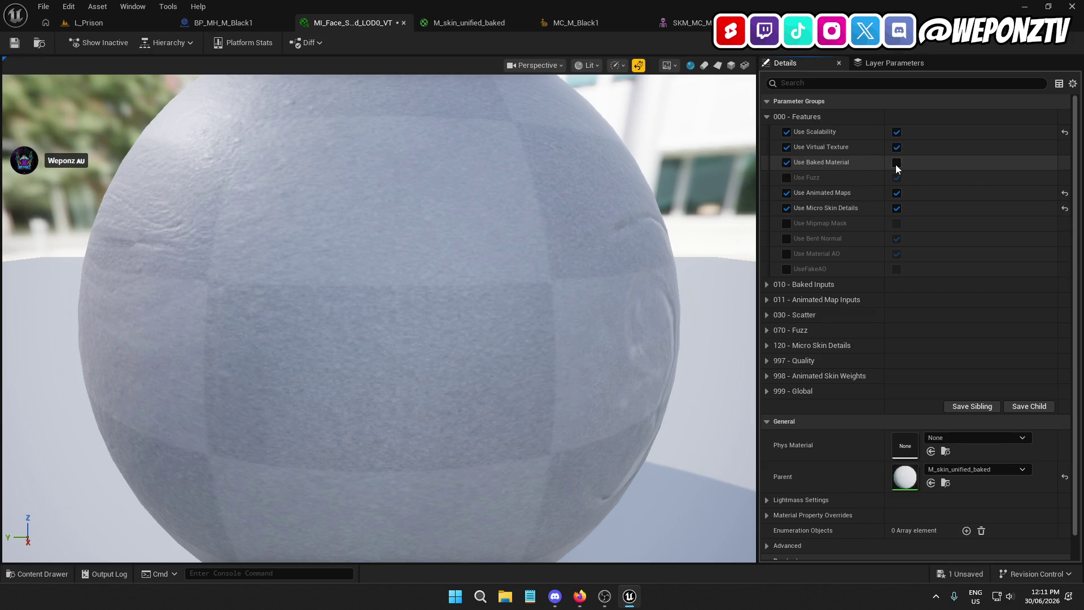
{"action": "left_click", "coordinate": [787, 148]}
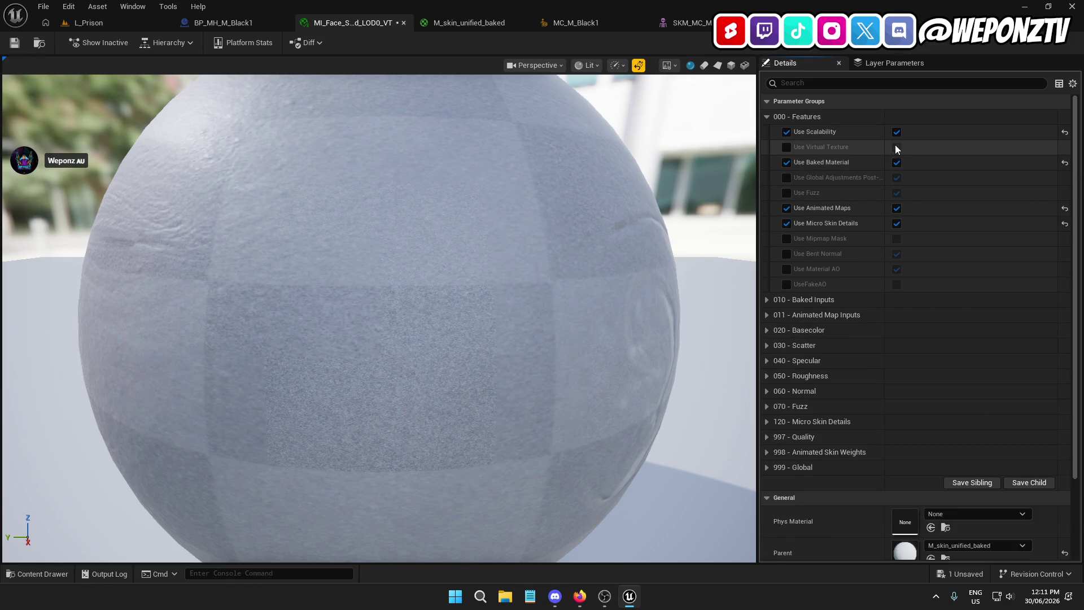
{"action": "left_click", "coordinate": [14, 43]}
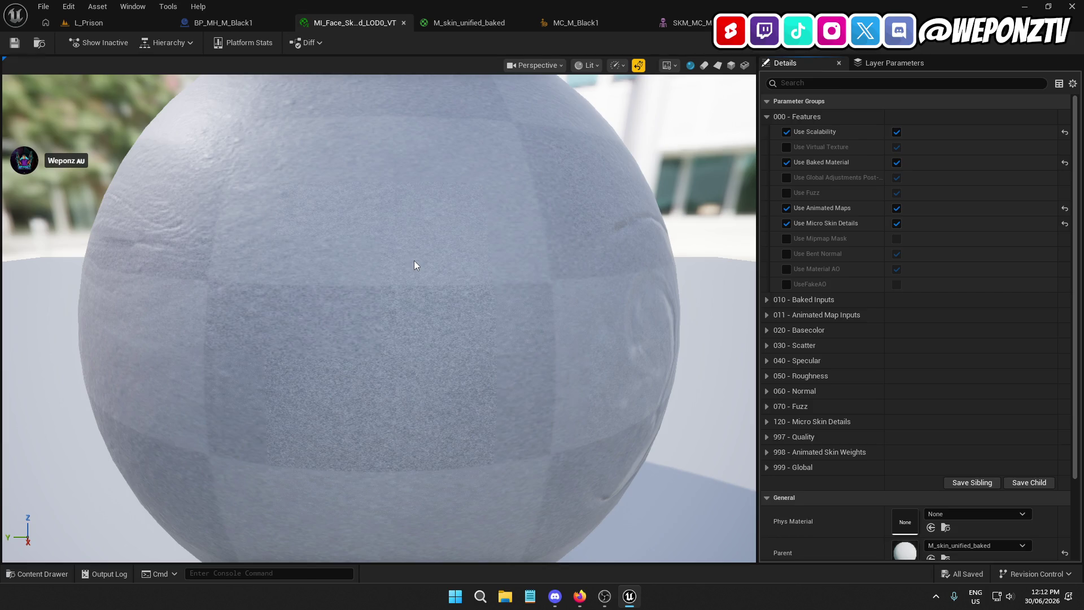
{"action": "mouse_move", "coordinate": [430, 258]}
{"action": "left_mouse_down"}
{"action": "mouse_move", "coordinate": [430, 214]}
{"action": "mouse_move", "coordinate": [430, 282]}
{"action": "left_mouse_up"}
Step: In BP_MH_M_Black1, set the face Element 0 material to MI_Face_Skin_Baked_LOD0 and save the blueprint
{"action": "left_click", "coordinate": [686, 22]}
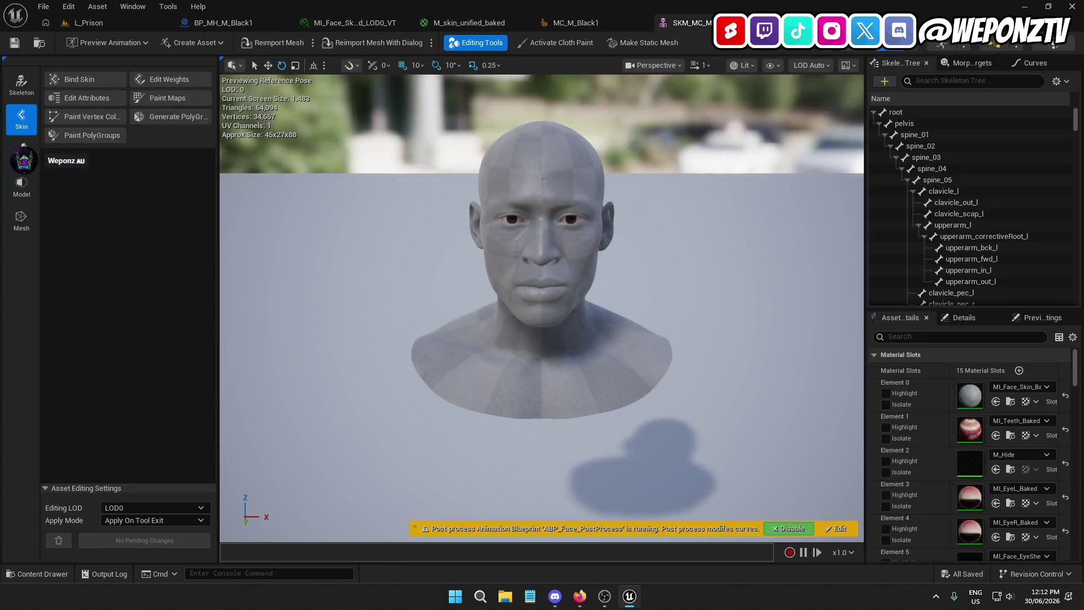
{"action": "left_click", "coordinate": [617, 22]}
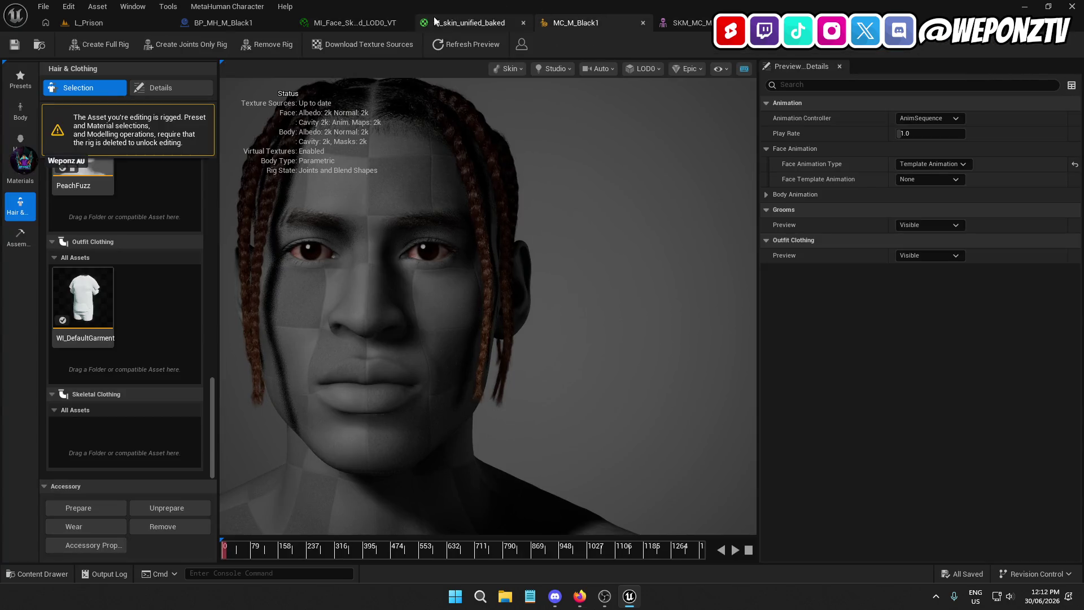
{"action": "left_click", "coordinate": [249, 24]}
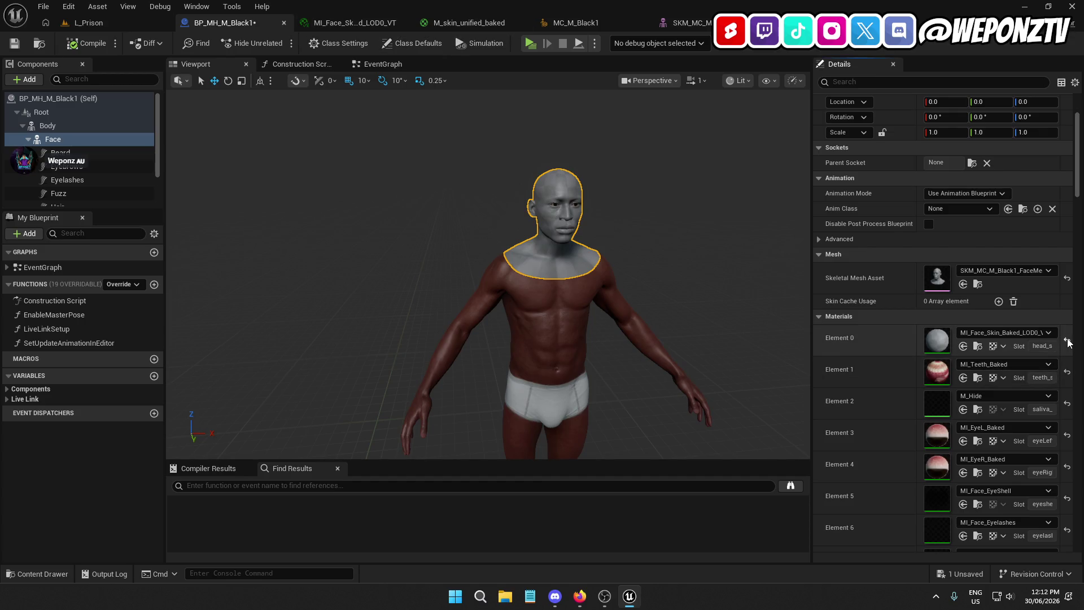
{"action": "left_click", "coordinate": [1049, 332]}
{"action": "scroll", "coordinate": [1055, 479], "scroll_direction": "up", "scroll_amount": 3}
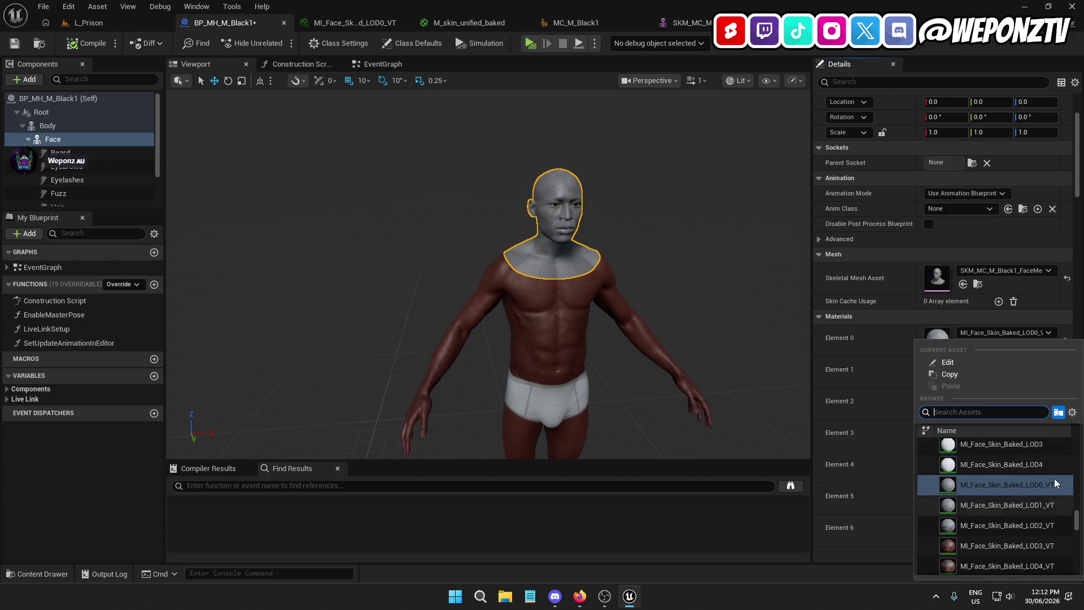
{"action": "left_click", "coordinate": [1039, 491]}
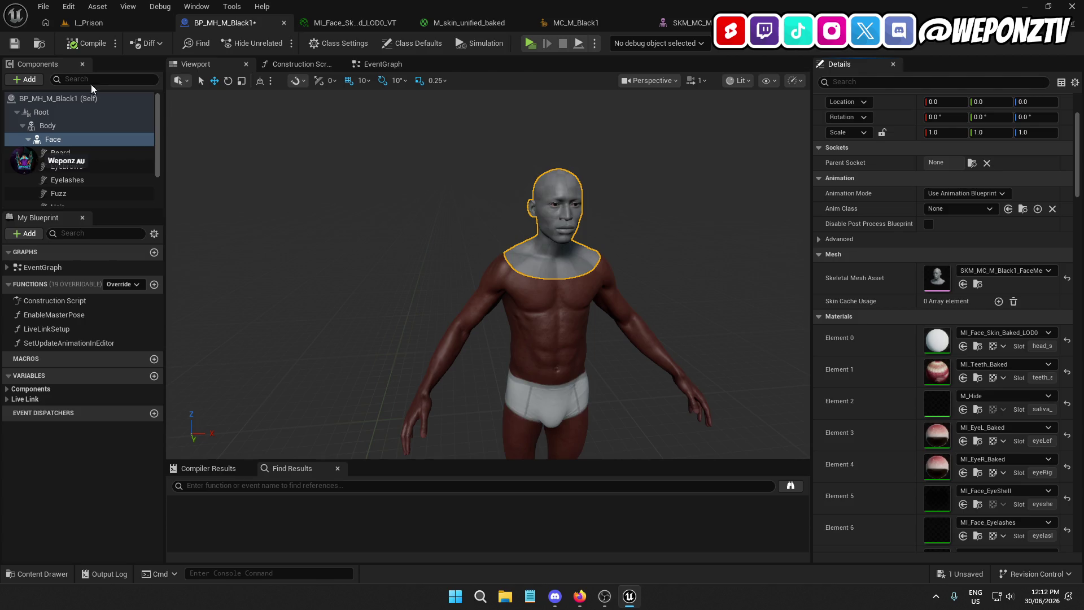
{"action": "left_click", "coordinate": [15, 43]}
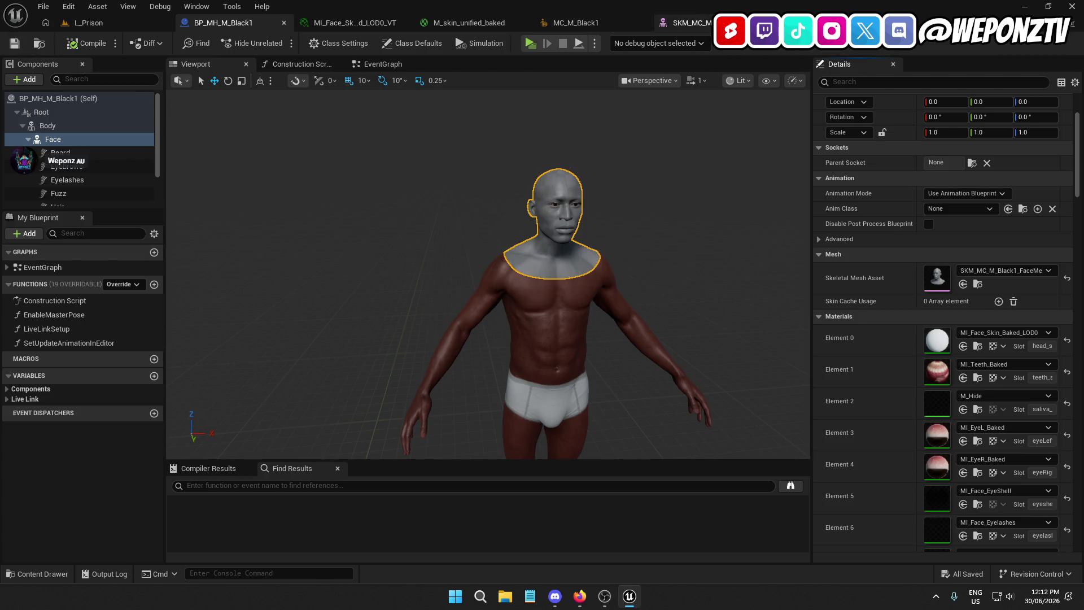
{"action": "left_click", "coordinate": [708, 23]}
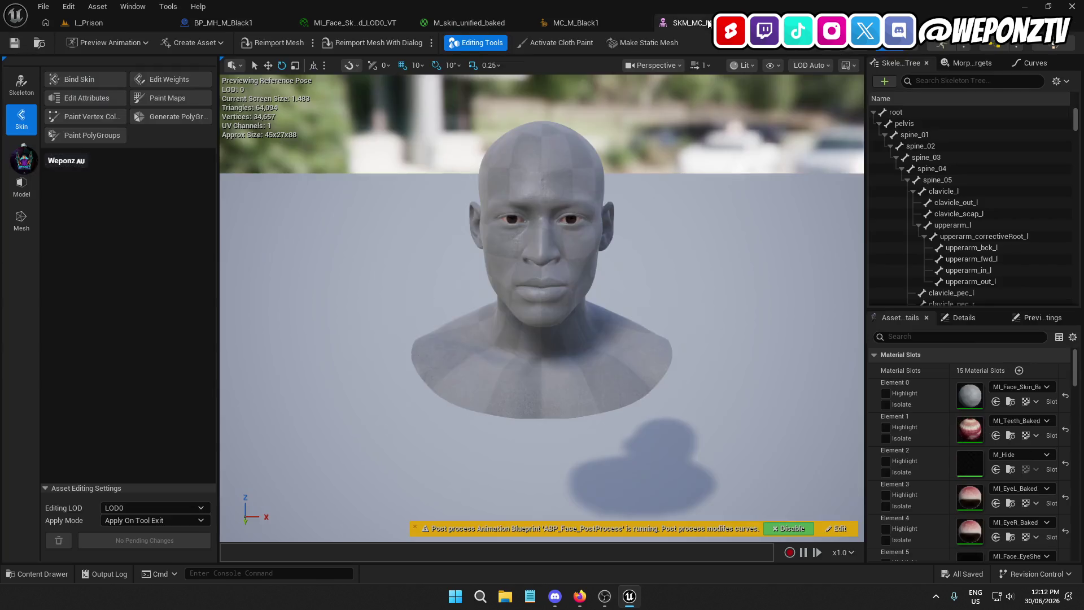
Step: Uncheck Enable virtual texture support in Project Settings and restart the editor
{"action": "left_click", "coordinate": [68, 7]}
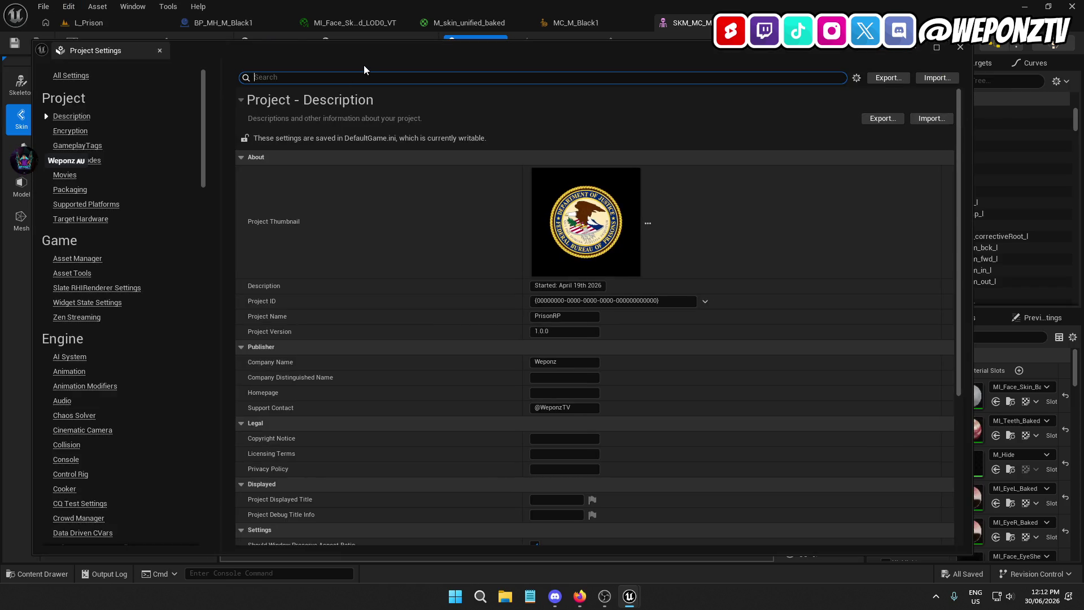
{"action": "type", "text": "virtu"}
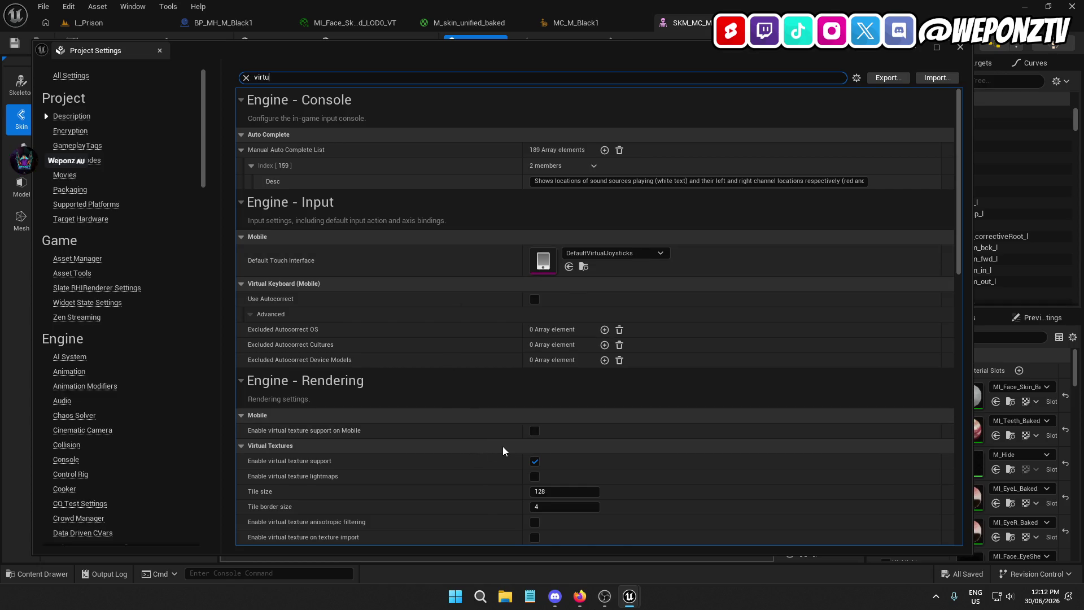
{"action": "left_click", "coordinate": [535, 461]}
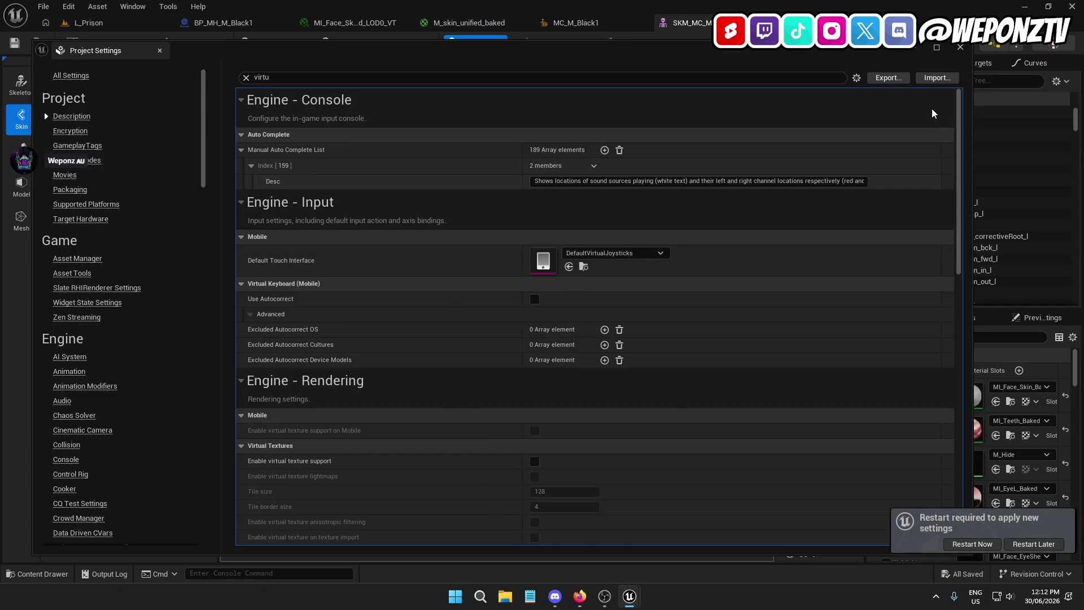
{"action": "left_click", "coordinate": [973, 545]}
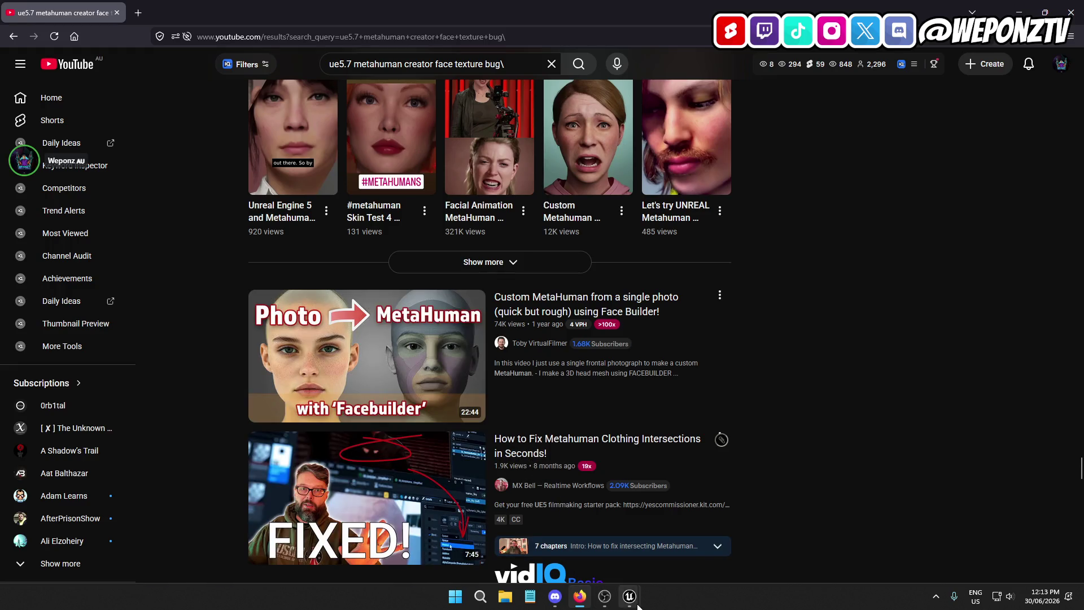
Step: Switch from the YouTube face-texture-bug results back to the relaunched Unreal editor
{"action": "left_click", "coordinate": [629, 597]}
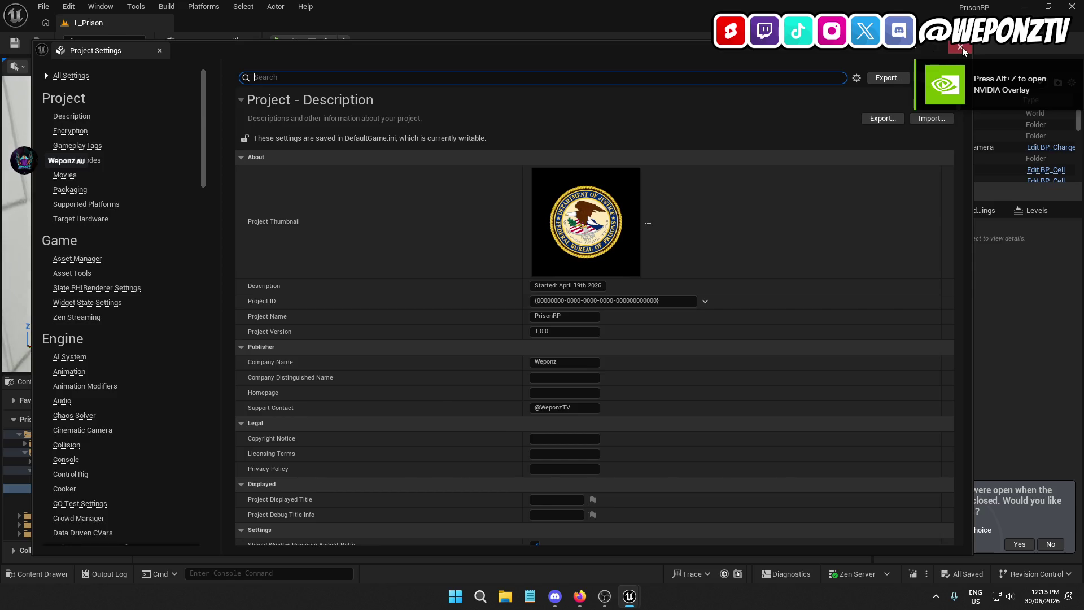
Step: Force delete the MetaHumans folder and its 269 assets from Content despite remaining references
{"action": "left_click", "coordinate": [962, 47]}
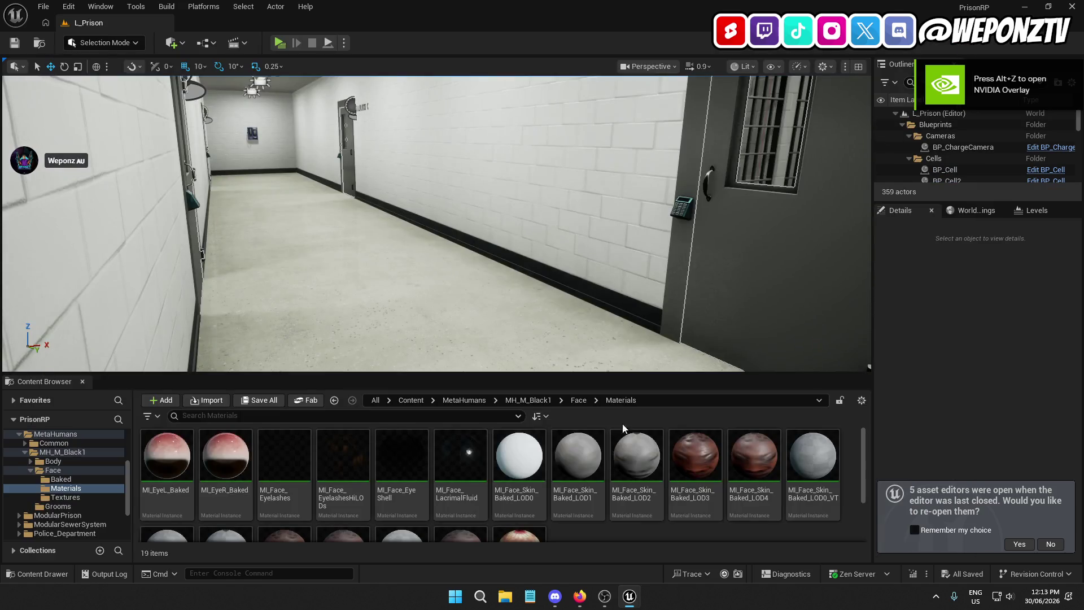
{"action": "left_click", "coordinate": [466, 400]}
{"action": "left_click", "coordinate": [406, 404]}
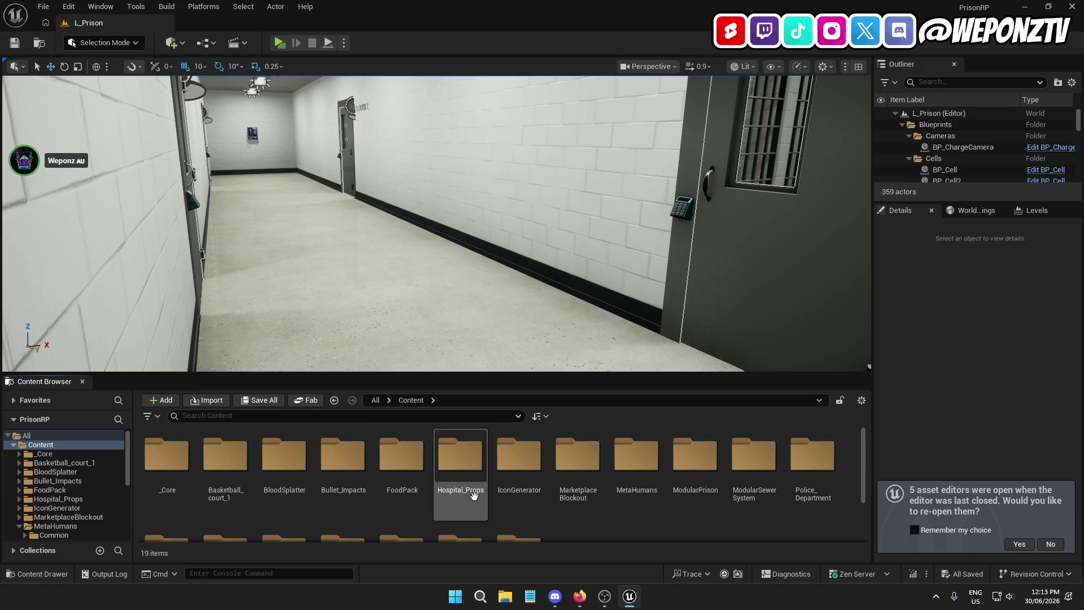
{"action": "right_click", "coordinate": [639, 446]}
{"action": "left_click", "coordinate": [691, 329]}
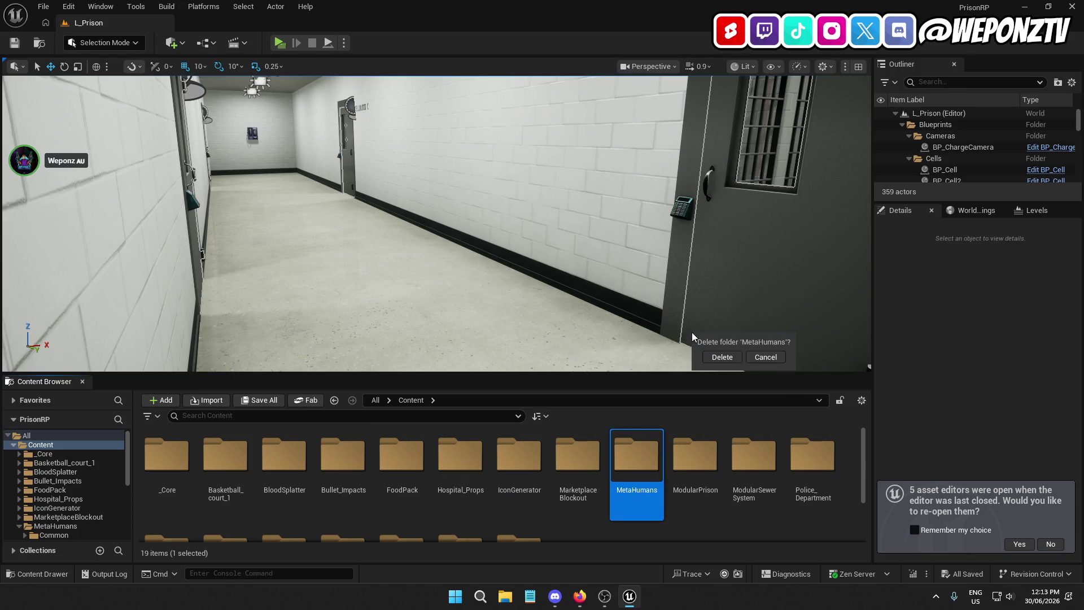
{"action": "left_click", "coordinate": [724, 358]}
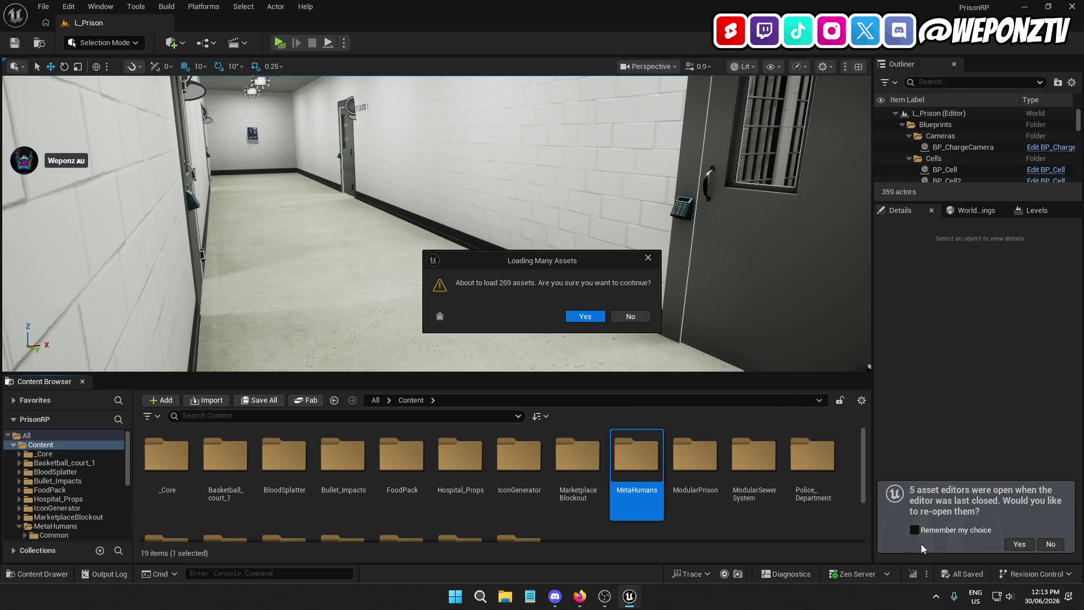
{"action": "left_click", "coordinate": [583, 317]}
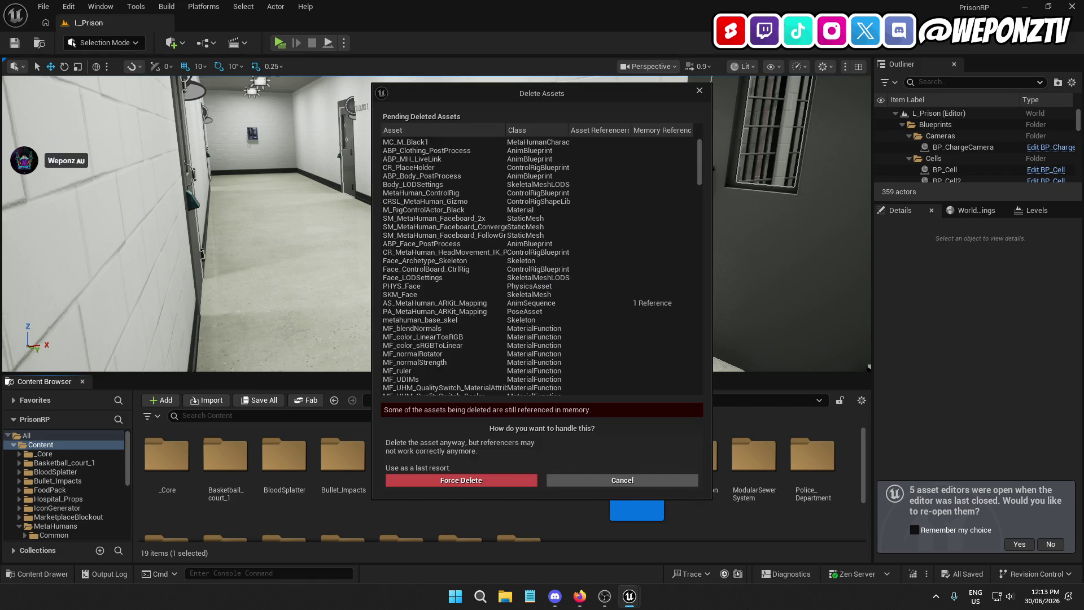
{"action": "left_click", "coordinate": [474, 478]}
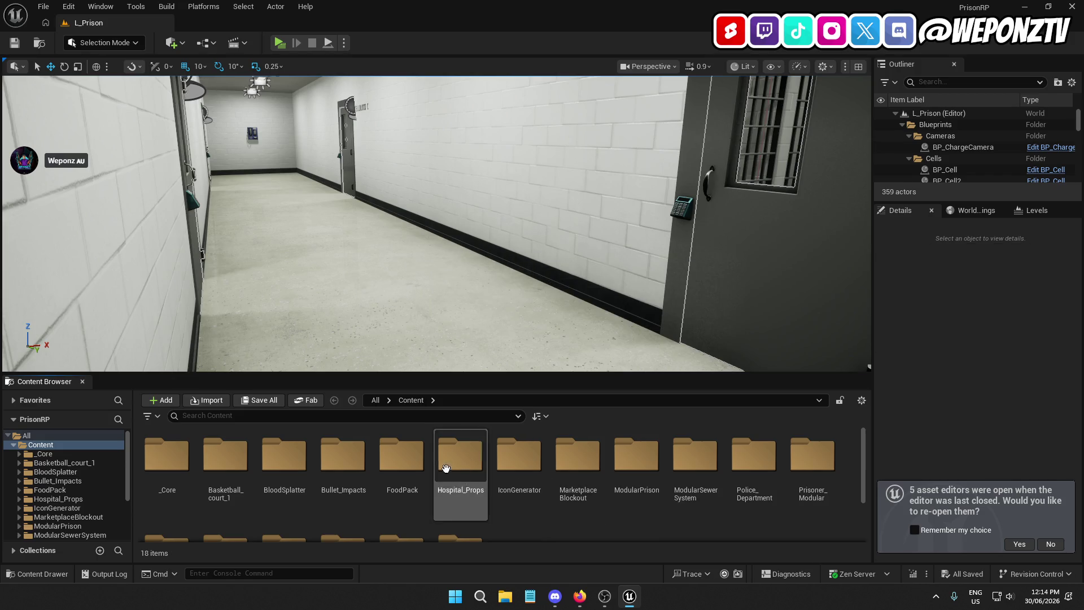
{"action": "left_click", "coordinate": [375, 400]}
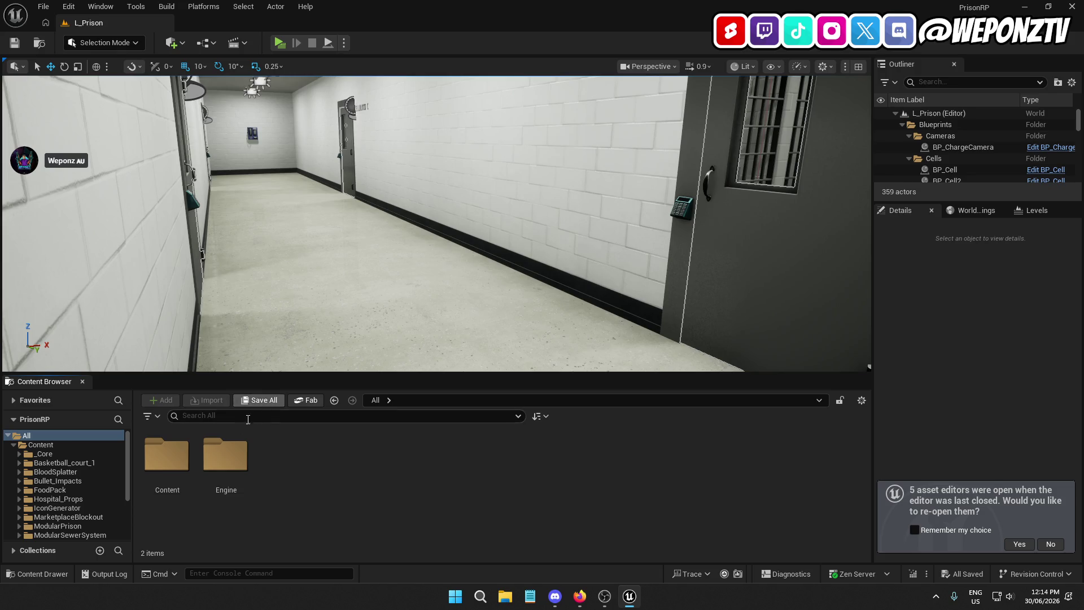
Step: Add a MetaHuman Character asset named MC_M_Black1 in Content and open it in the character editor
{"action": "right_click", "coordinate": [188, 452]}
{"action": "left_click", "coordinate": [230, 368]}
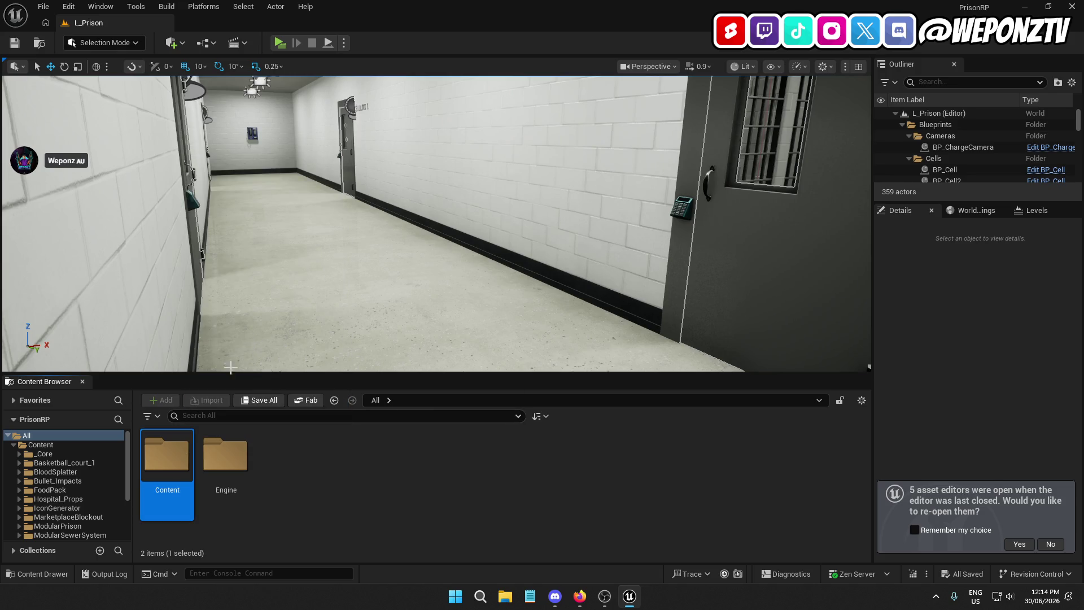
{"action": "double_click", "coordinate": [167, 454]}
{"action": "scroll", "coordinate": [601, 472], "scroll_direction": "down", "scroll_amount": 5}
{"action": "right_click", "coordinate": [601, 472]}
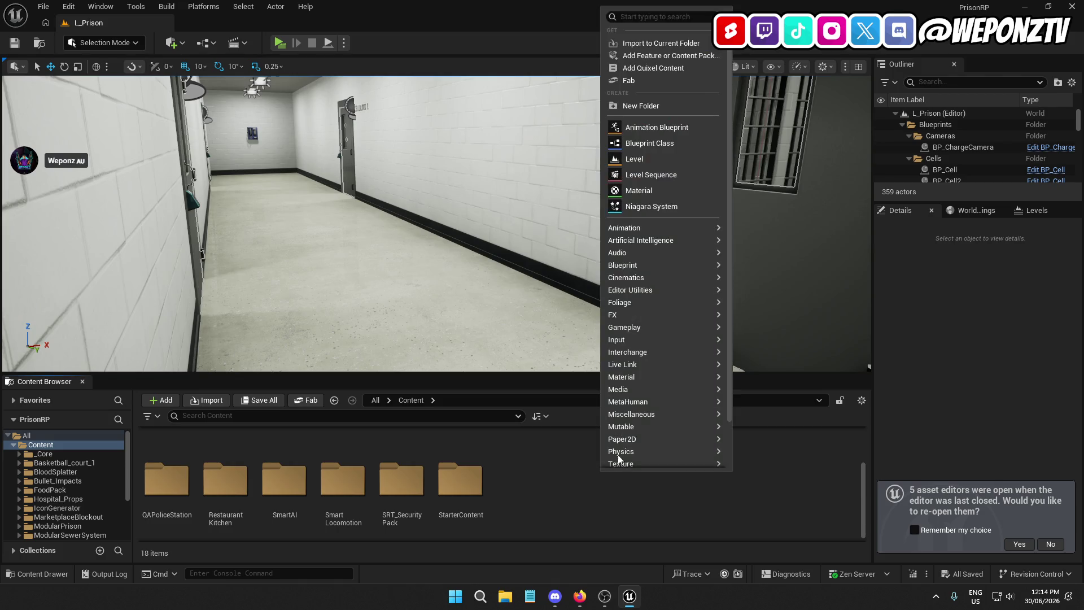
{"action": "mouse_move", "coordinate": [691, 404]}
{"action": "left_click", "coordinate": [797, 455]}
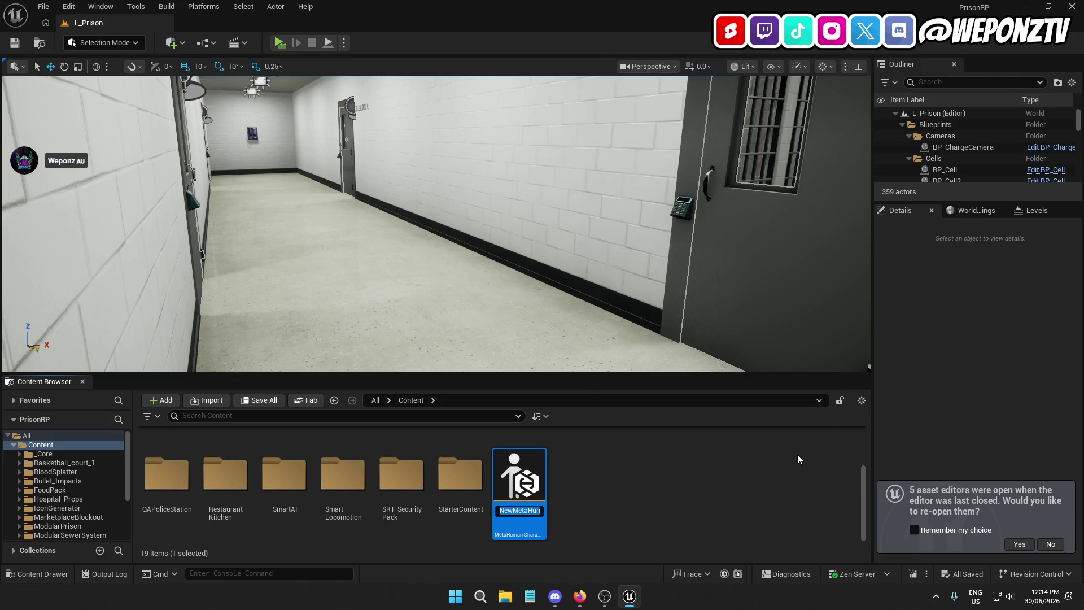
{"action": "type", "text": "C"}
{"action": "key", "text": "BackSpace"}
{"action": "key", "text": "BackSpace"}
{"action": "type", "text": "MC_"}
{"action": "type", "text": "M_Black1"}
{"action": "key", "text": "Return"}
{"action": "double_click", "coordinate": [527, 466]}
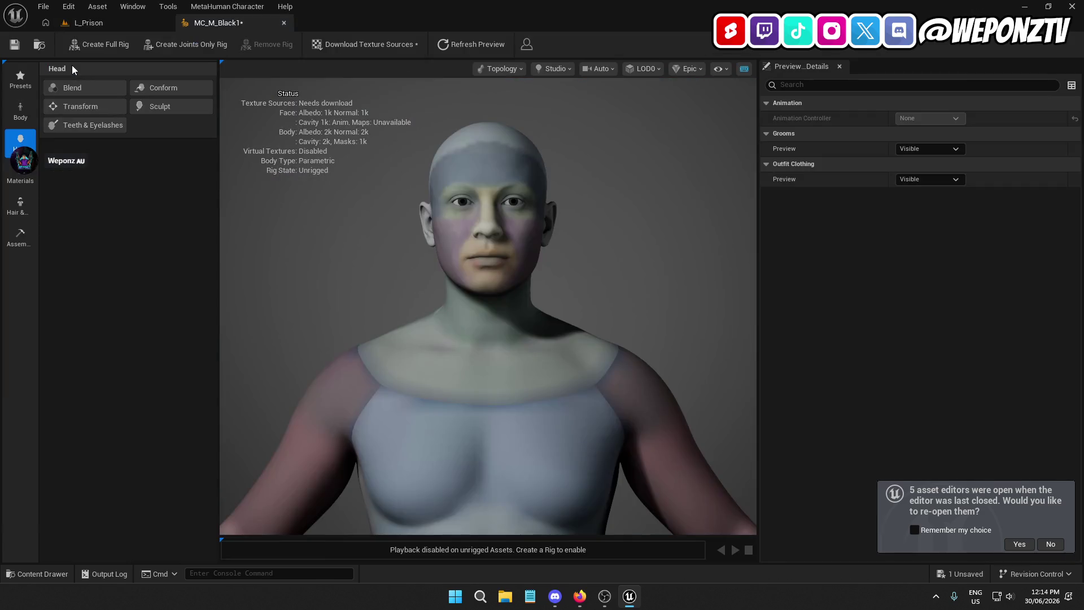
Step: Save MC_M_Black1 and verify in Project Settings that virtual texture support is still off
{"action": "left_click", "coordinate": [15, 46]}
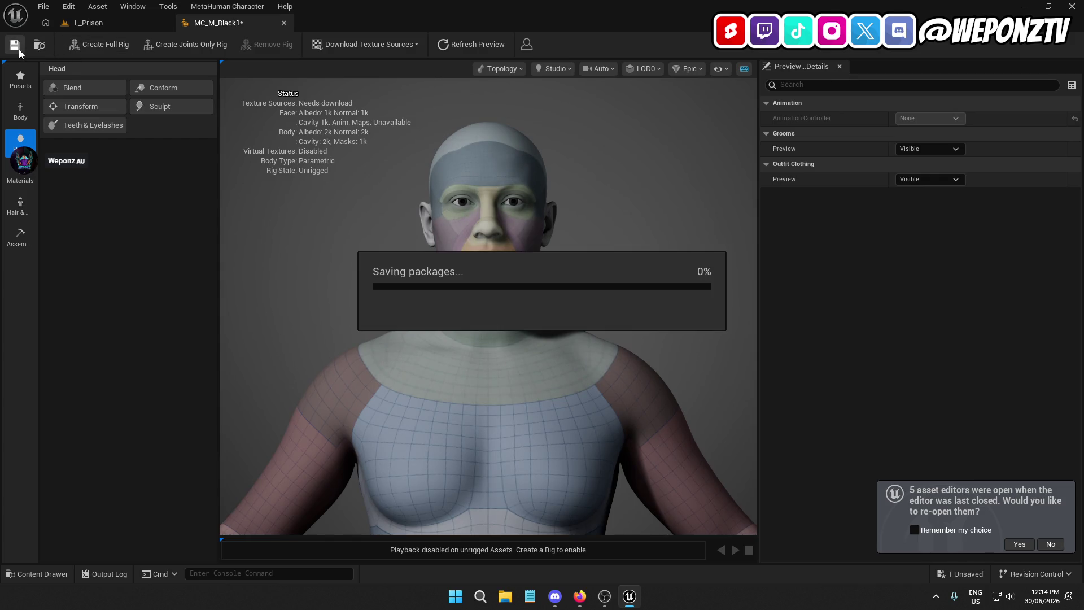
{"action": "left_click", "coordinate": [68, 6]}
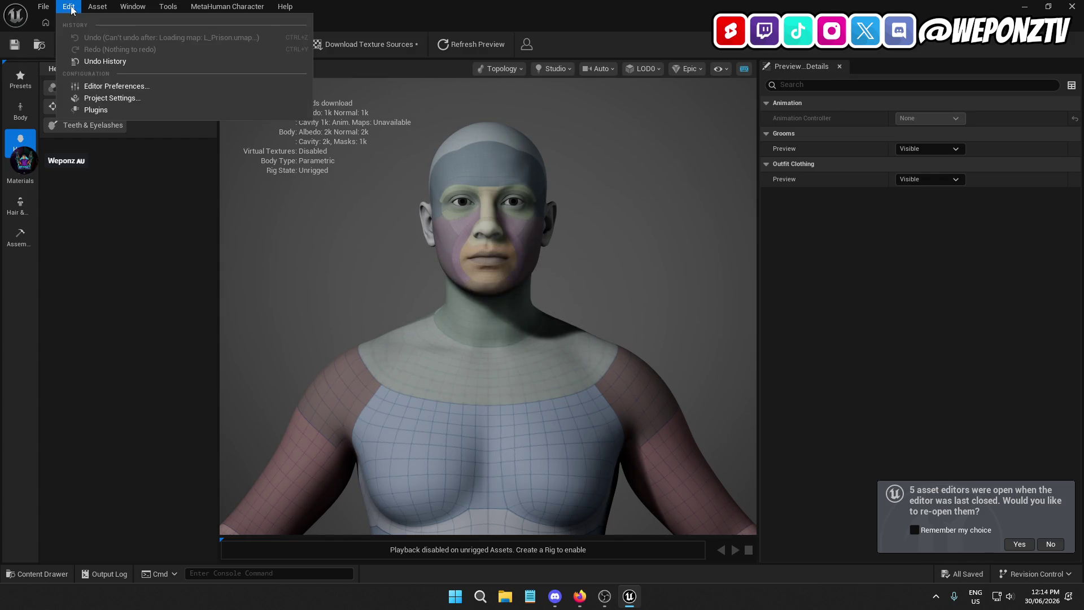
{"action": "left_click", "coordinate": [110, 101]}
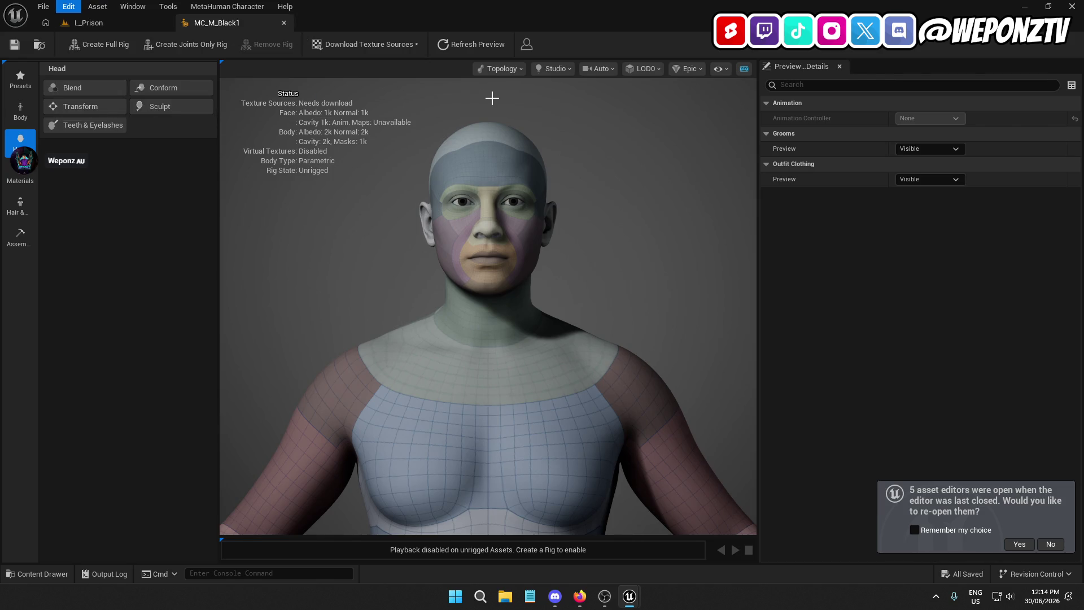
{"action": "type", "text": "virt"}
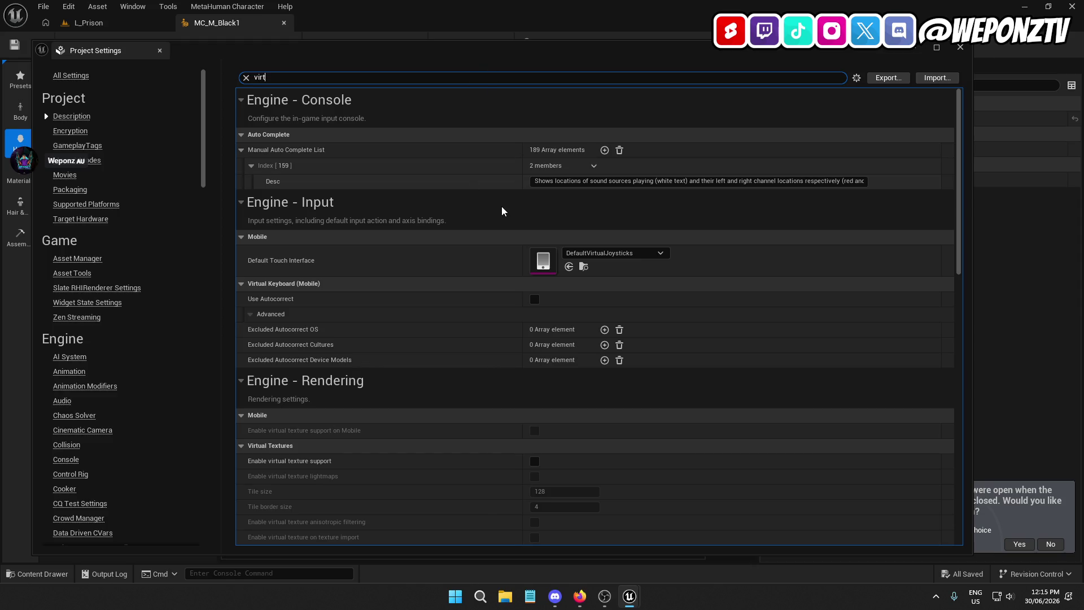
{"action": "type", "text": "ua"}
{"action": "left_click", "coordinate": [961, 47]}
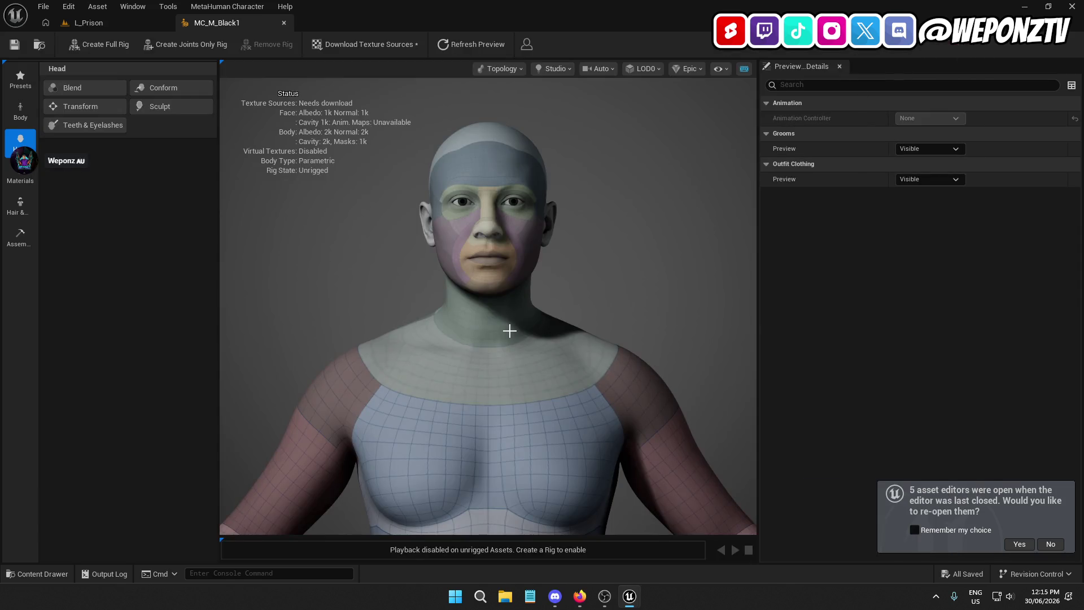
{"action": "left_click", "coordinate": [21, 82]}
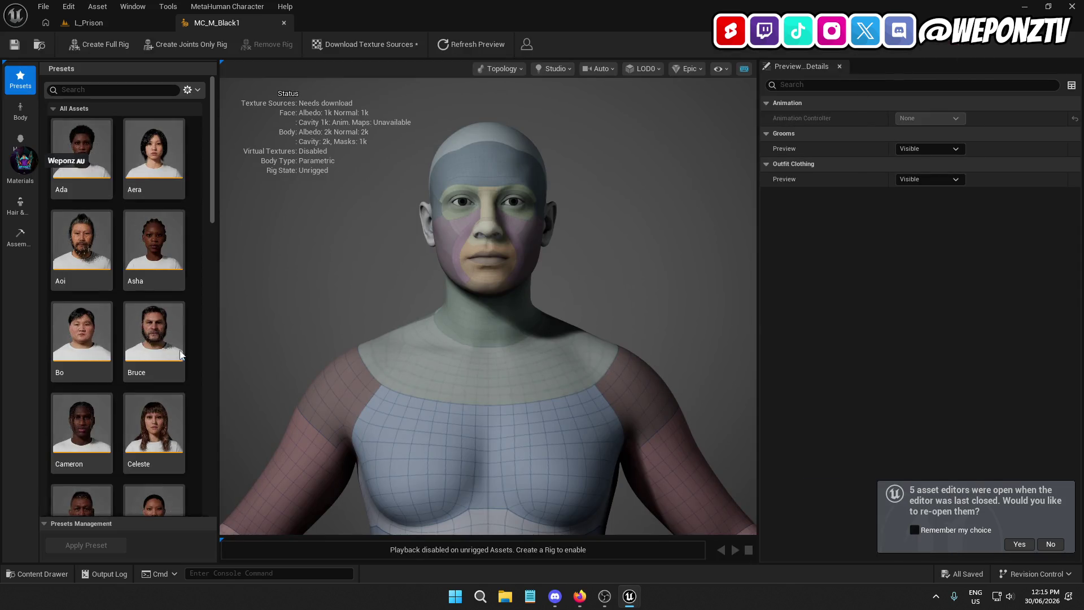
Step: Apply the Cameron preset to MC_M_Black1 and view its Hair & Clothing assets
{"action": "scroll", "coordinate": [70, 323], "scroll_direction": "down", "scroll_amount": 2}
{"action": "double_click", "coordinate": [70, 322]}
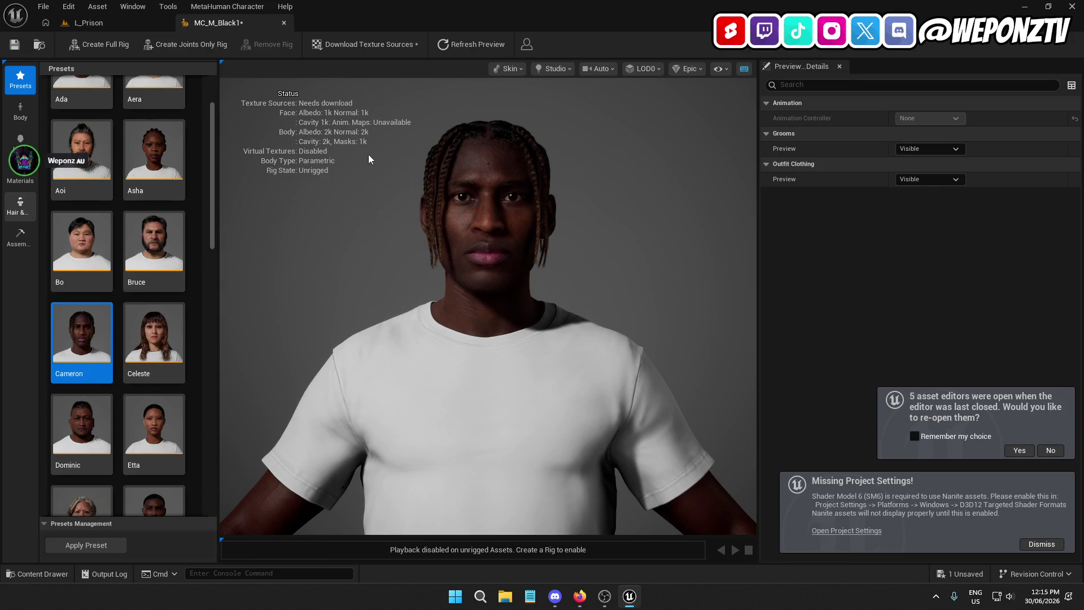
{"action": "left_click", "coordinate": [19, 207]}
{"action": "mouse_move", "coordinate": [212, 124]}
{"action": "left_mouse_down"}
{"action": "mouse_move", "coordinate": [226, 160]}
{"action": "mouse_move", "coordinate": [245, 425]}
{"action": "left_mouse_up"}
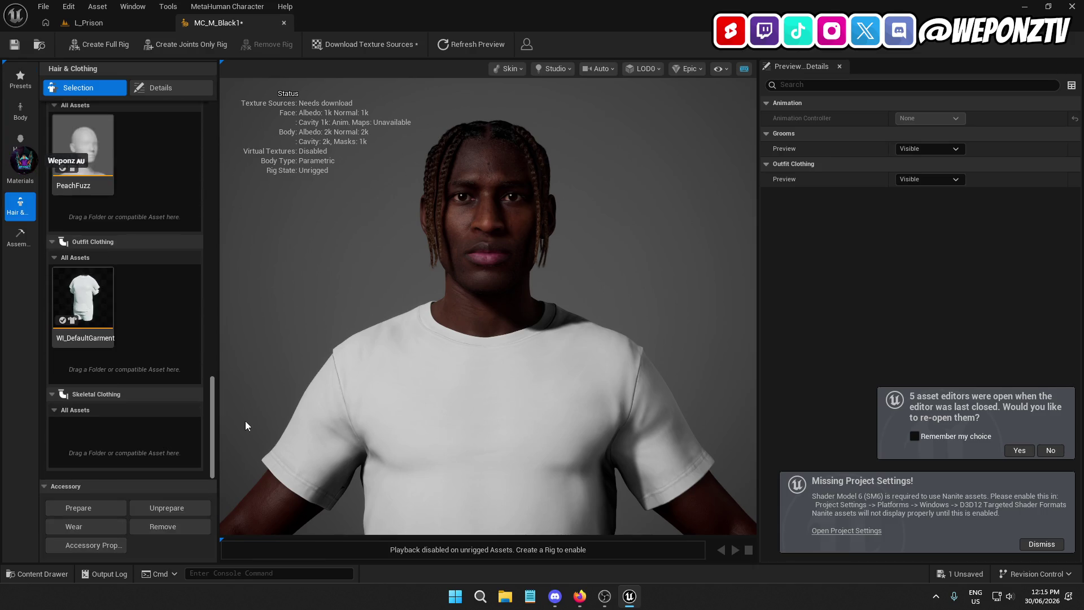
Step: With WI_DefaultGarment selected, download MC_M_Black1's 2k texture sources and save the character
{"action": "left_click", "coordinate": [96, 295]}
{"action": "left_click", "coordinate": [157, 527]}
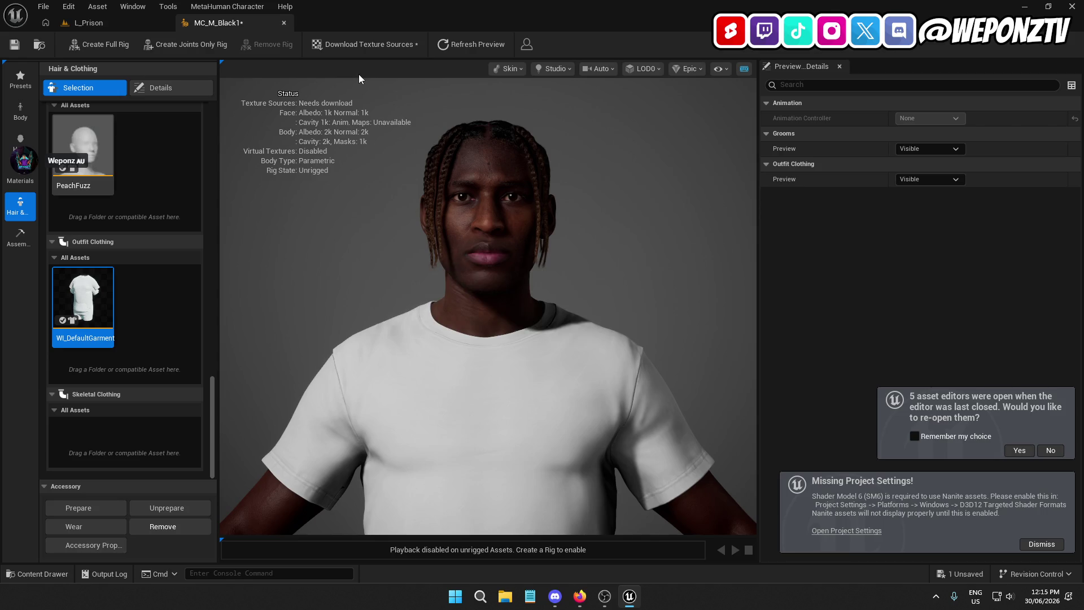
{"action": "left_click", "coordinate": [354, 44]}
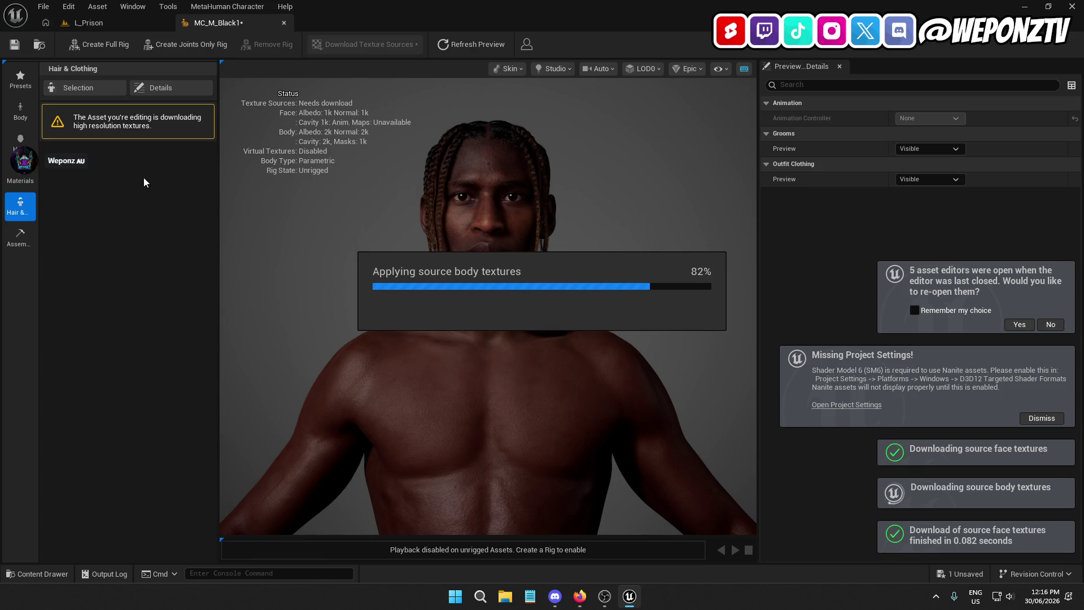
{"action": "left_click", "coordinate": [14, 44]}
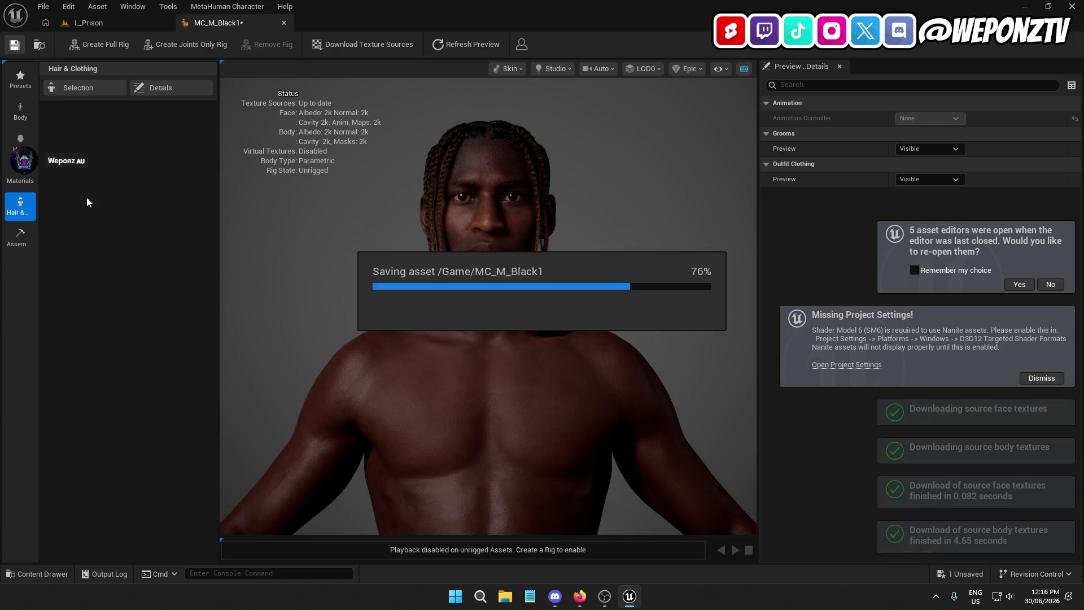
Step: Create a full rig for MC_M_Black1, proceeding past the low-memory warning
{"action": "left_click", "coordinate": [111, 28]}
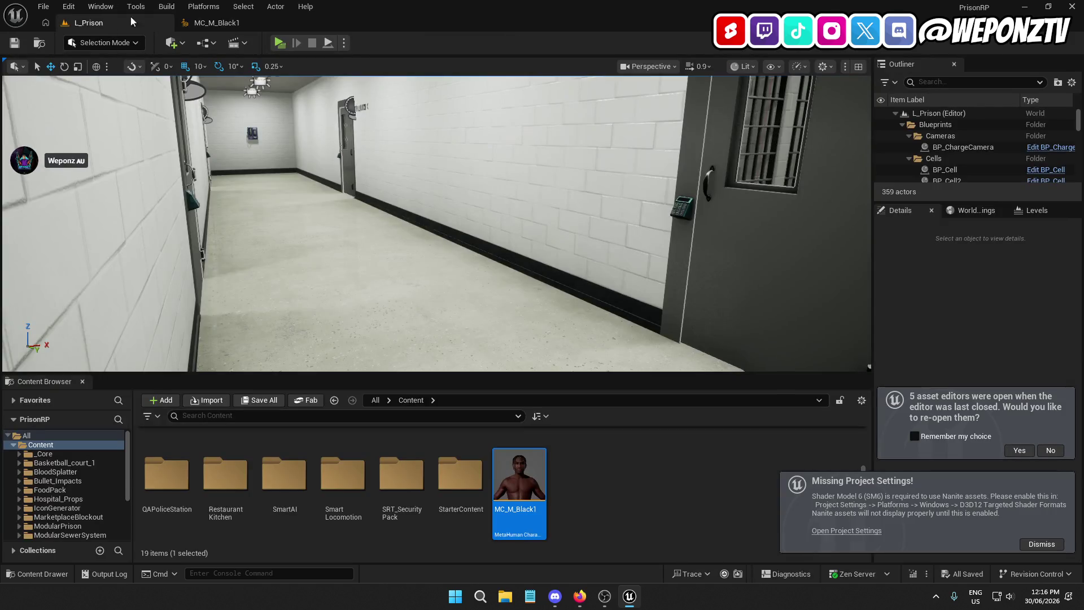
{"action": "left_click", "coordinate": [221, 23]}
{"action": "left_click", "coordinate": [99, 44]}
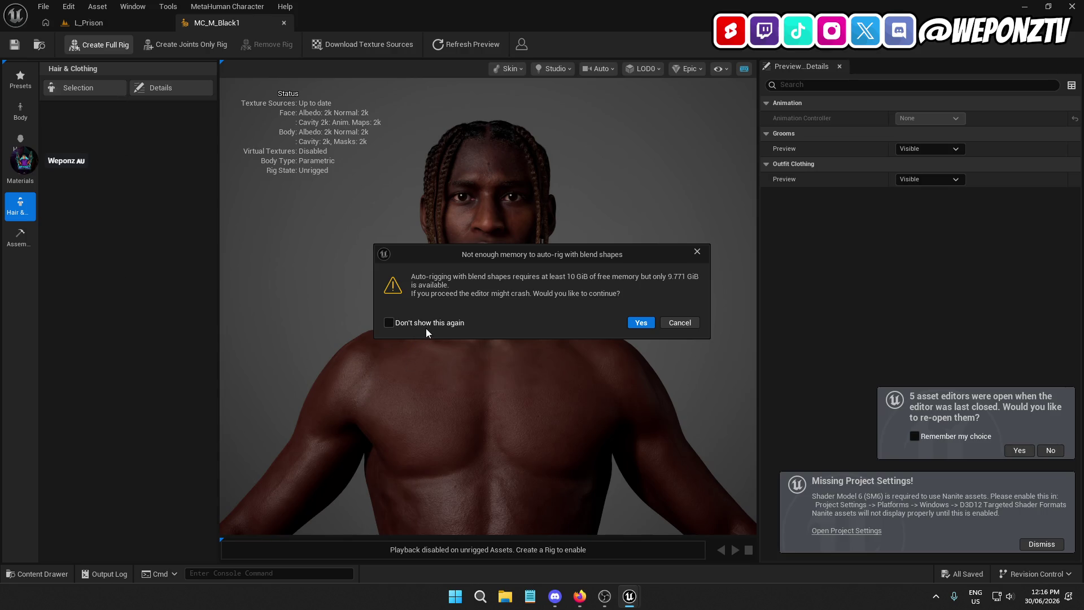
{"action": "left_click", "coordinate": [641, 323]}
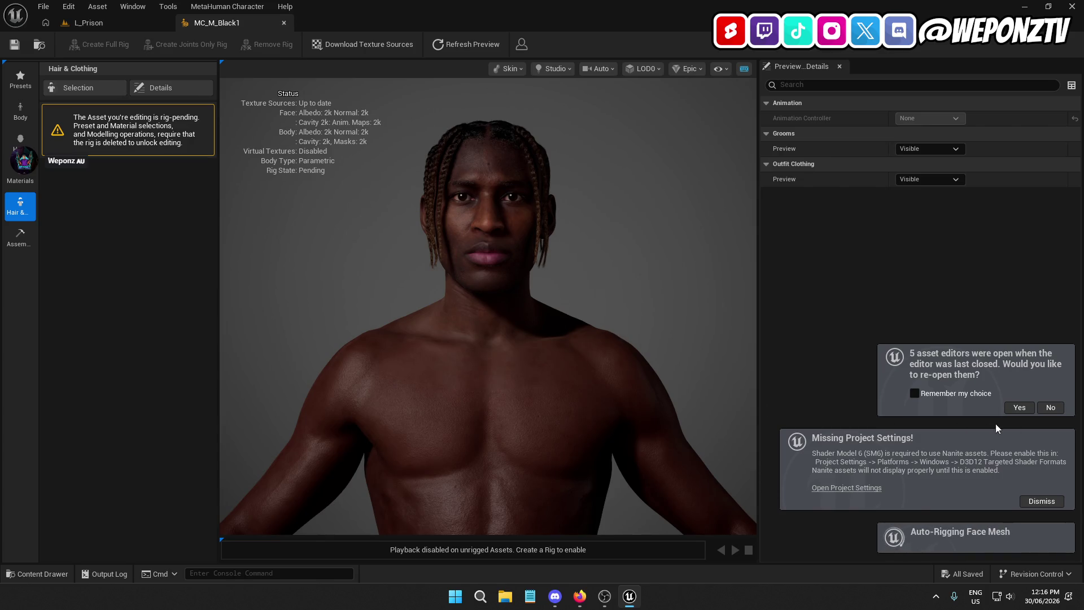
{"action": "left_click", "coordinate": [1049, 408]}
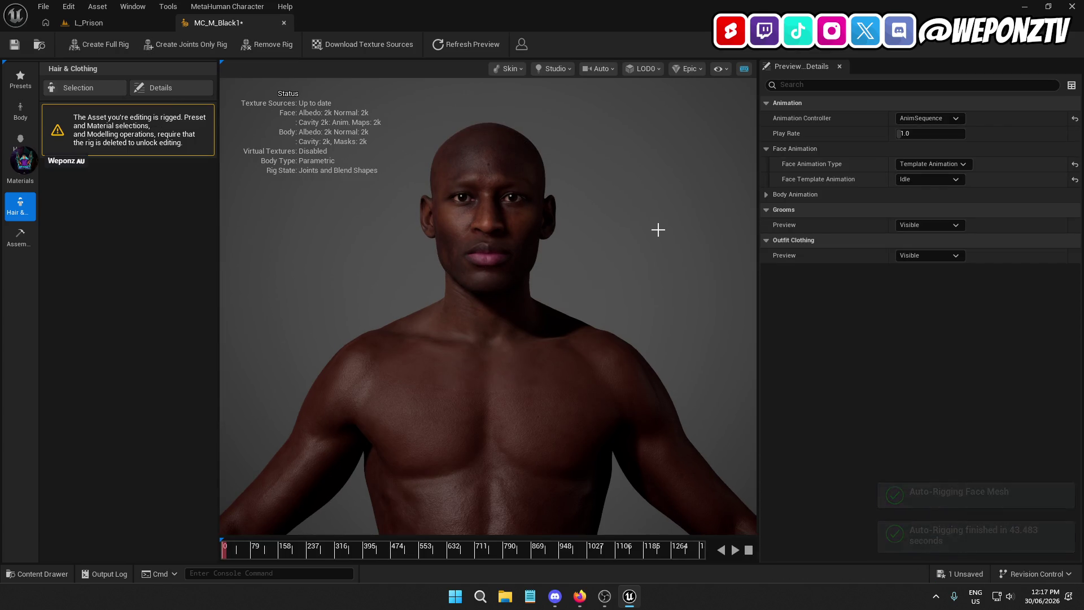
Step: Save the MC_M_Black1 character after auto-rigging finishes
{"action": "left_click", "coordinate": [14, 48]}
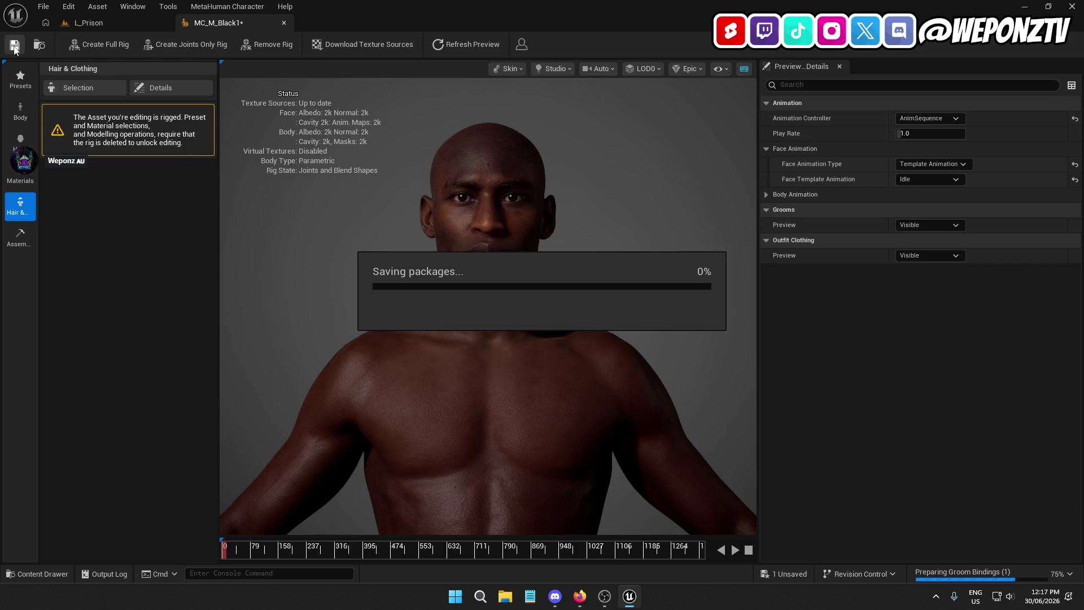
Step: Show MC_M_Black1's Assembly settings with the Body Material section expanded
{"action": "left_click", "coordinate": [19, 231]}
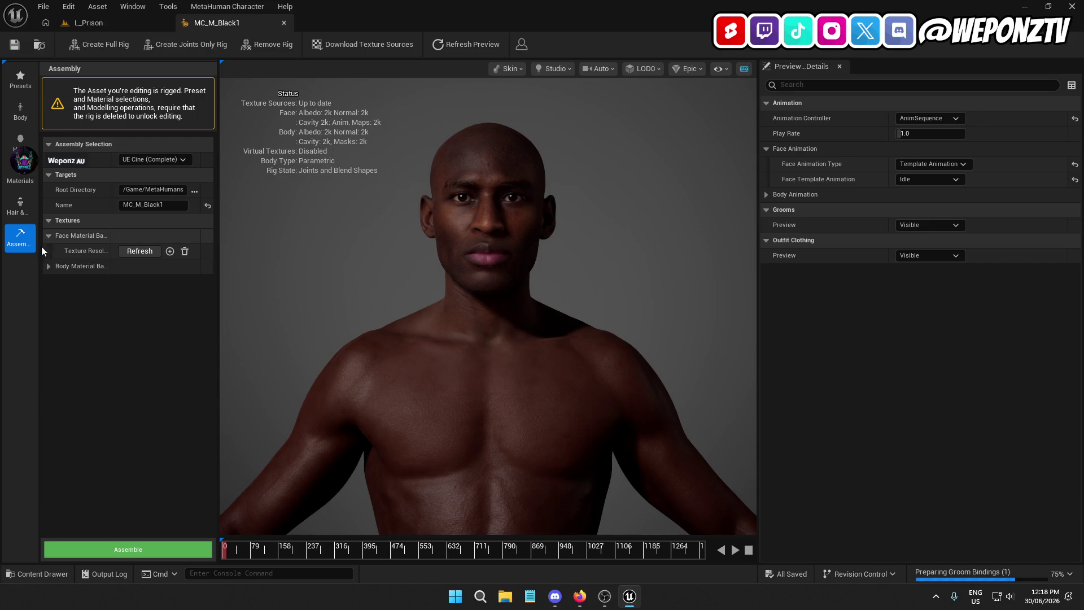
{"action": "left_click", "coordinate": [46, 266]}
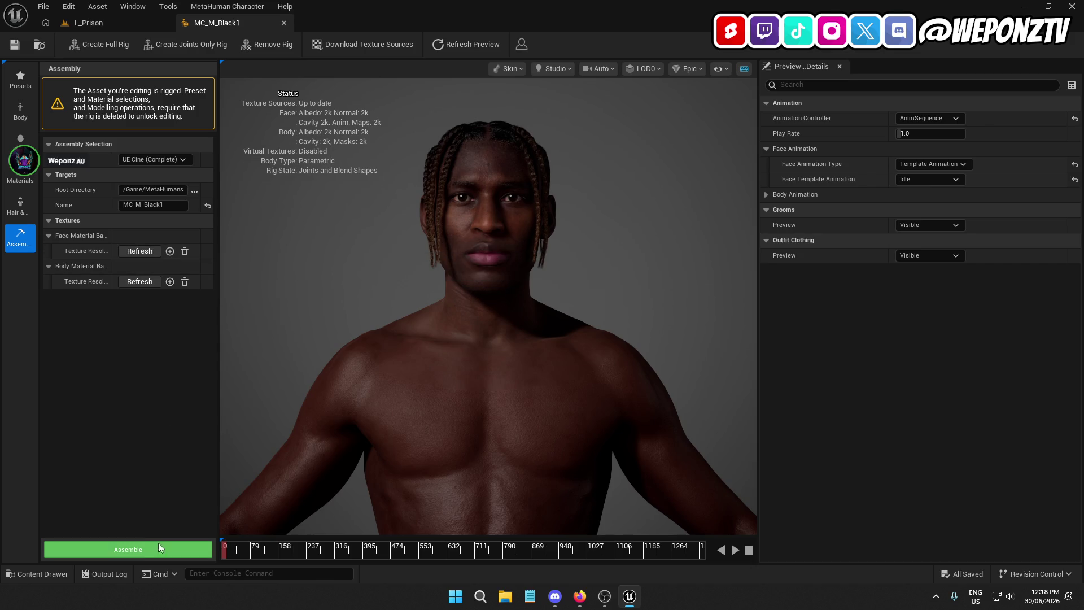
Step: Assemble MC_M_Black1 as UE Cine (Complete) into /Game/MetaHumans
{"action": "left_click", "coordinate": [130, 549]}
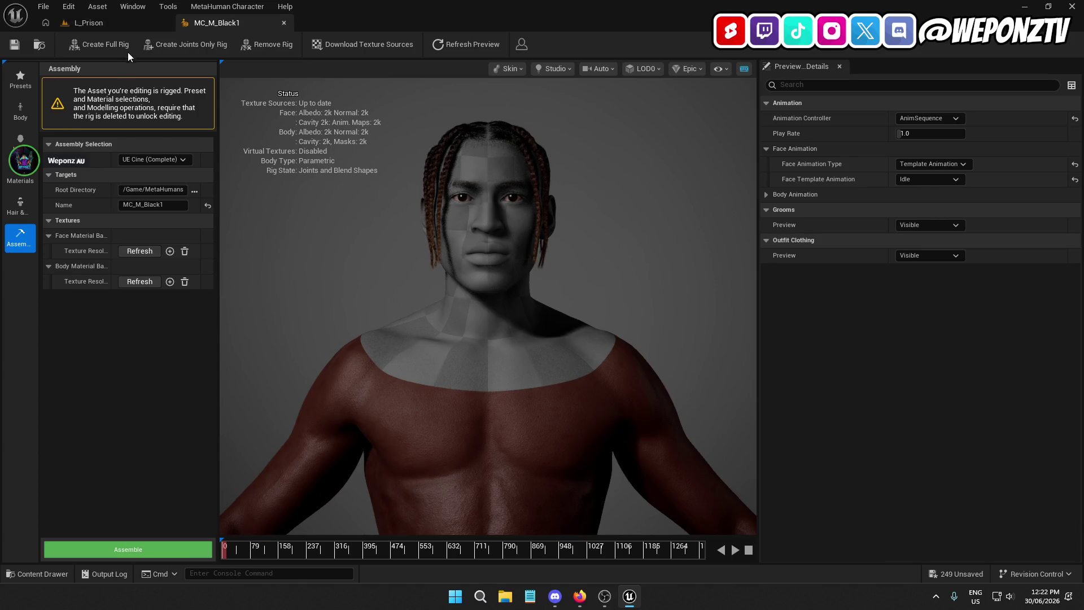
Step: Close the MC_M_Black1 editor and save all 250 unsaved assets from the L_Prison level
{"action": "left_click", "coordinate": [118, 22]}
{"action": "left_click", "coordinate": [284, 24]}
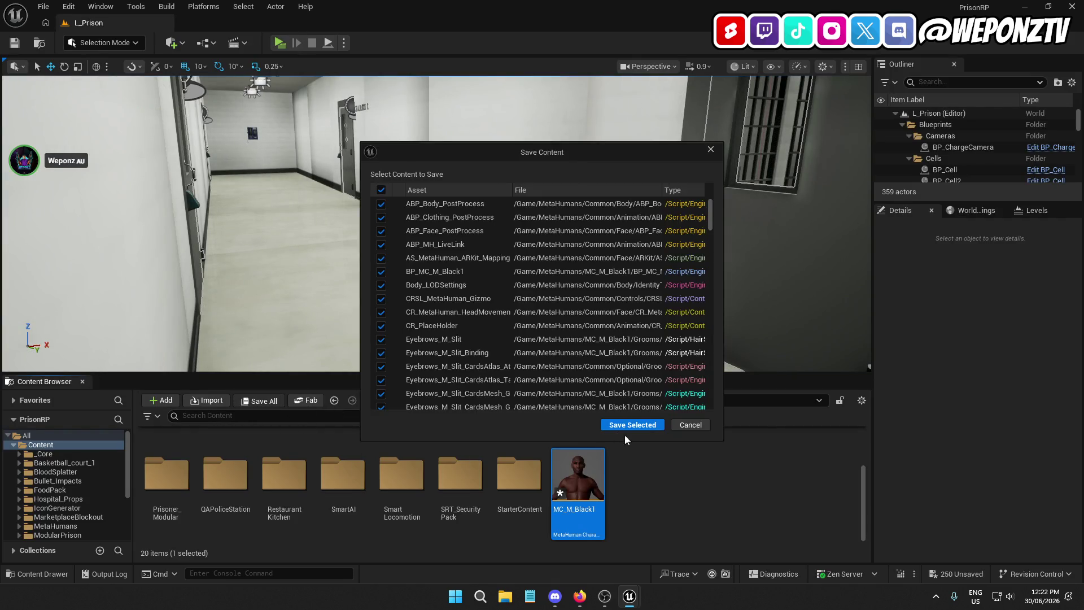
{"action": "left_click", "coordinate": [632, 425]}
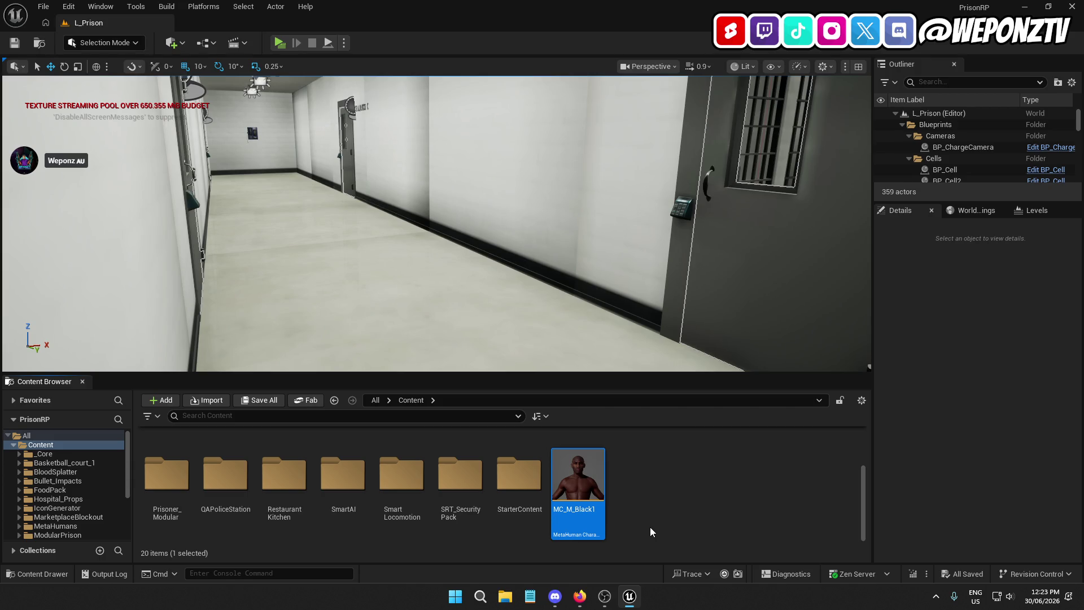
Step: Move MC_M_Black1 into the MetaHumans folder
{"action": "scroll", "coordinate": [653, 494], "scroll_direction": "up", "scroll_amount": 2}
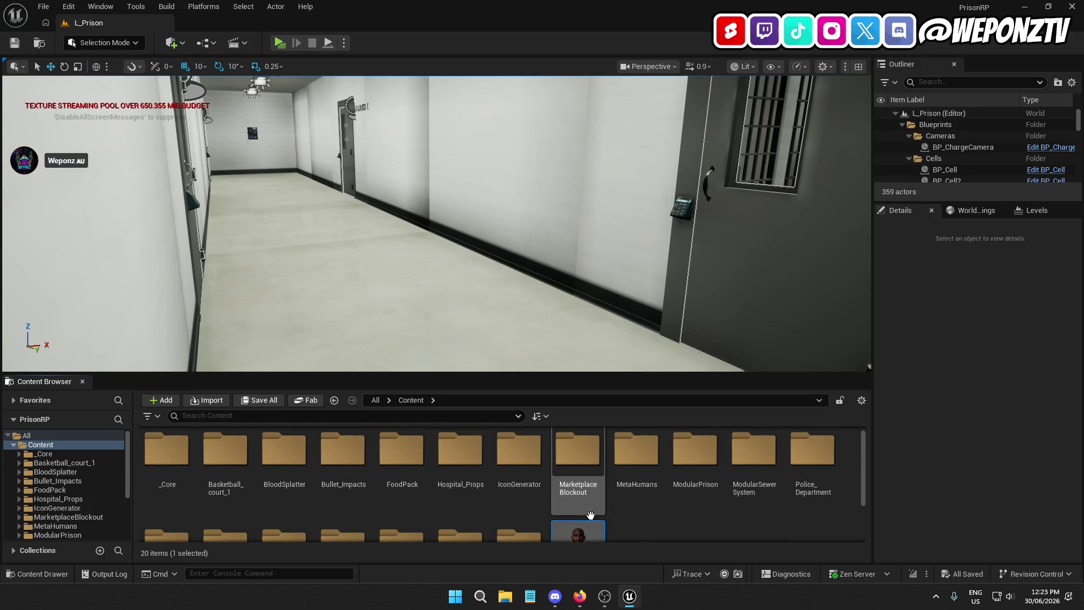
{"action": "left_click_drag", "start_coordinate": [587, 526], "coordinate": [637, 466]}
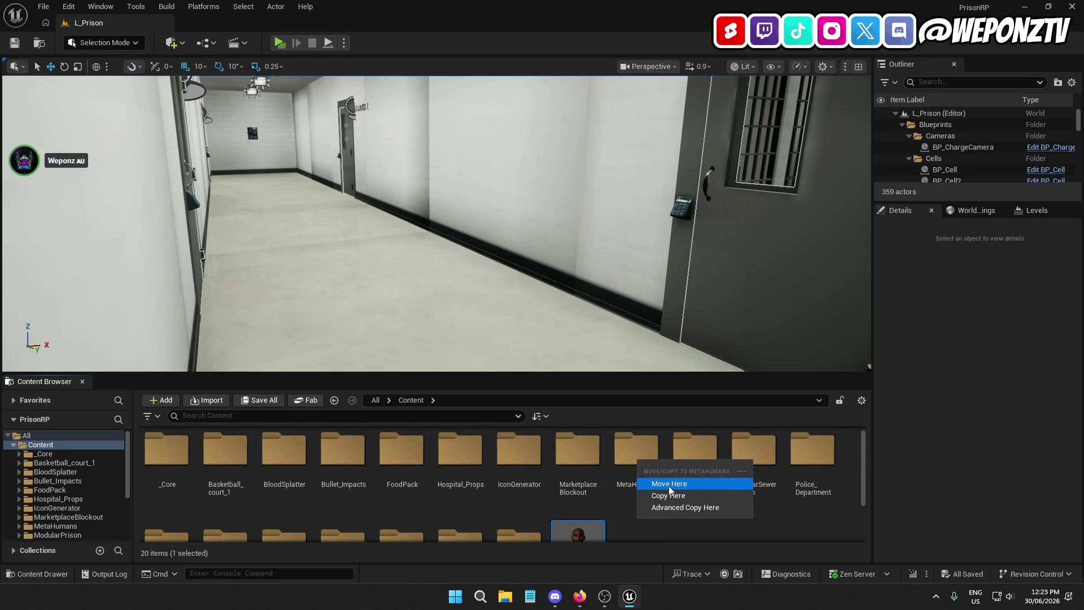
{"action": "left_click", "coordinate": [669, 484]}
Step: Delete the MetaHumans folder from Content and confirm
{"action": "left_click", "coordinate": [636, 466]}
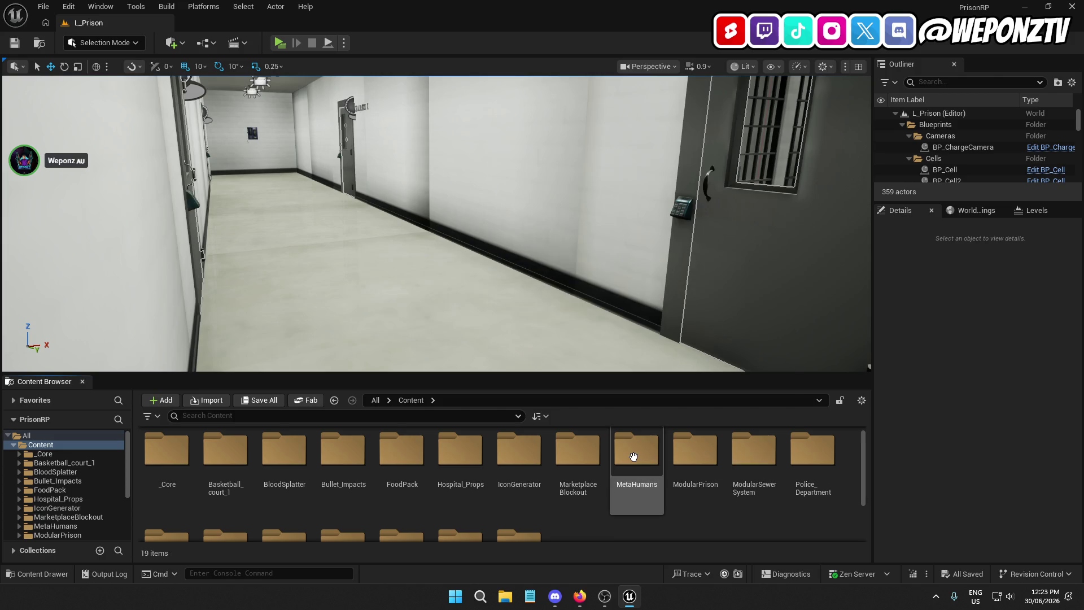
{"action": "right_click", "coordinate": [637, 466]}
{"action": "left_click", "coordinate": [687, 340]}
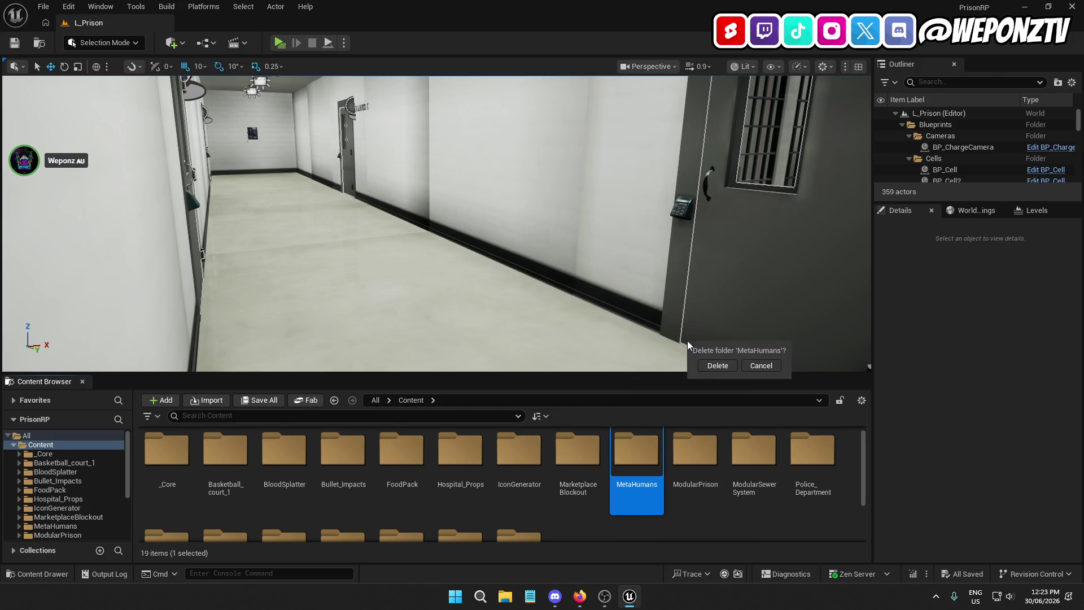
{"action": "left_click", "coordinate": [717, 364]}
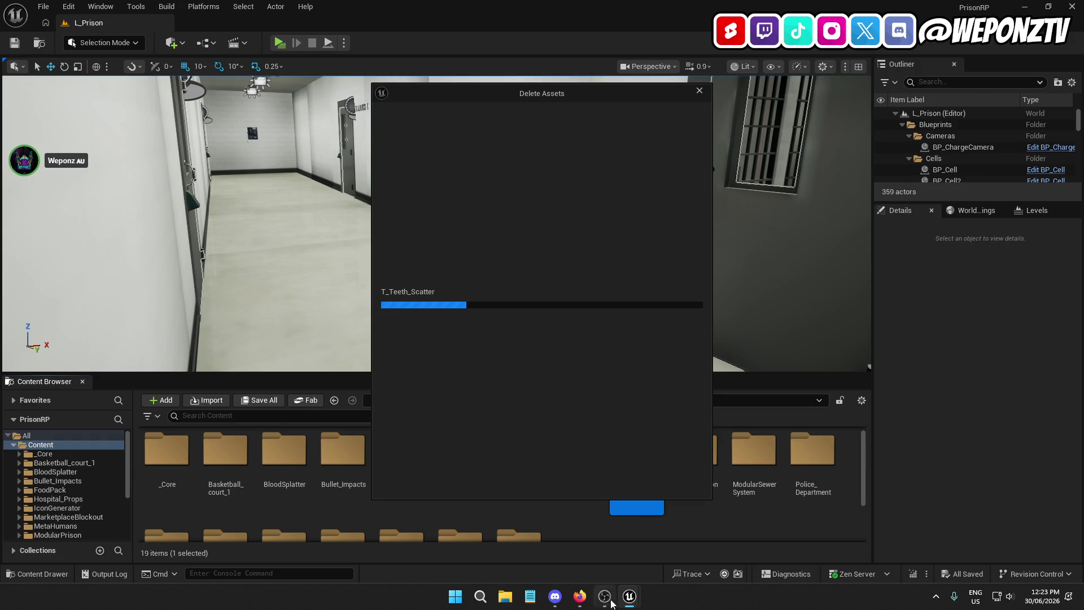
Step: Open PrisonRP_PROJECT_CLEANED_UP.zip from the Desktop's UE5 Projects folder
{"action": "left_click", "coordinate": [506, 597]}
{"action": "left_click", "coordinate": [282, 225]}
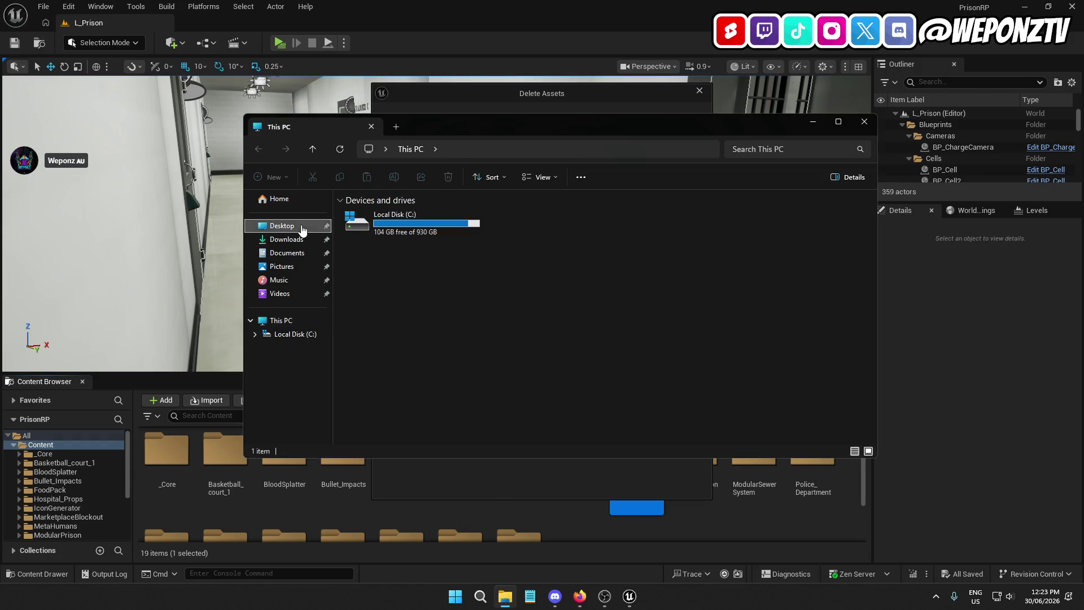
{"action": "double_click", "coordinate": [368, 222]}
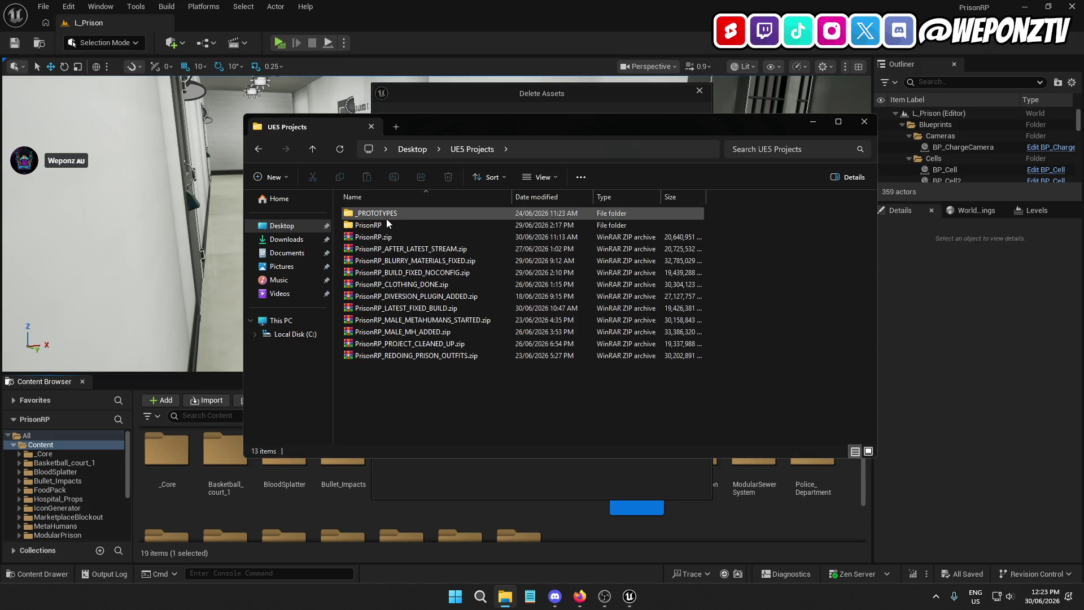
{"action": "left_click", "coordinate": [424, 342]}
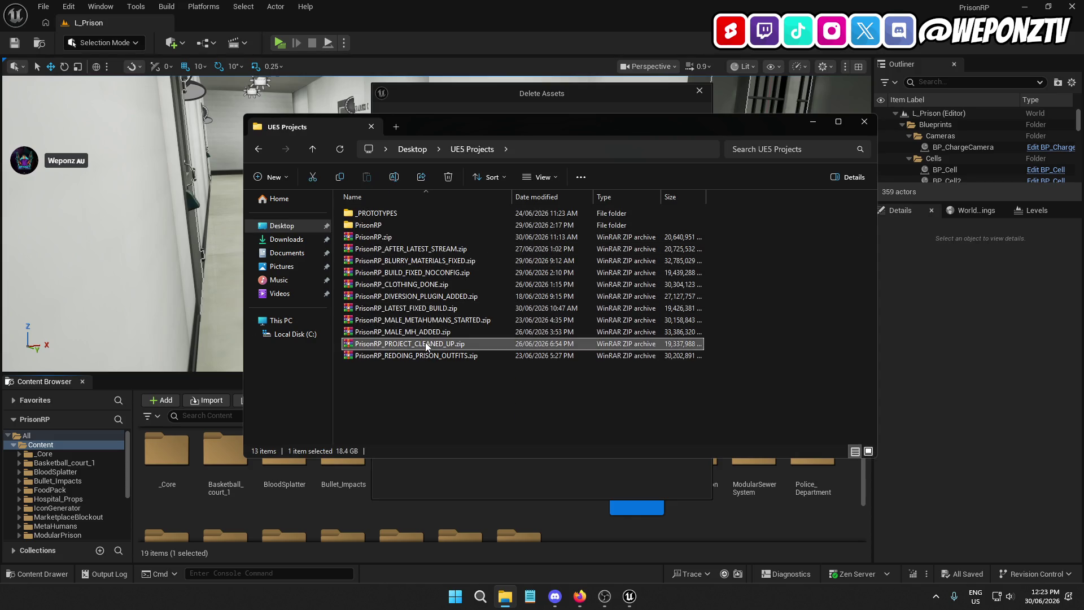
{"action": "double_click", "coordinate": [438, 344]}
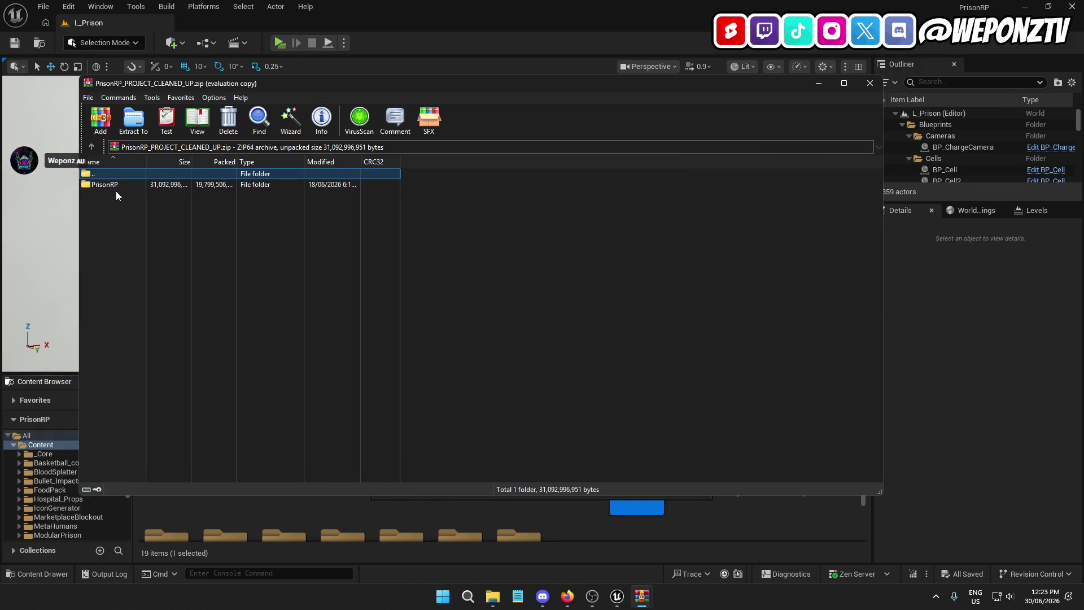
Step: Extract the PrisonRP folder from the archive to the Desktop
{"action": "left_click", "coordinate": [116, 189]}
{"action": "left_click", "coordinate": [134, 118]}
{"action": "left_click", "coordinate": [506, 225]}
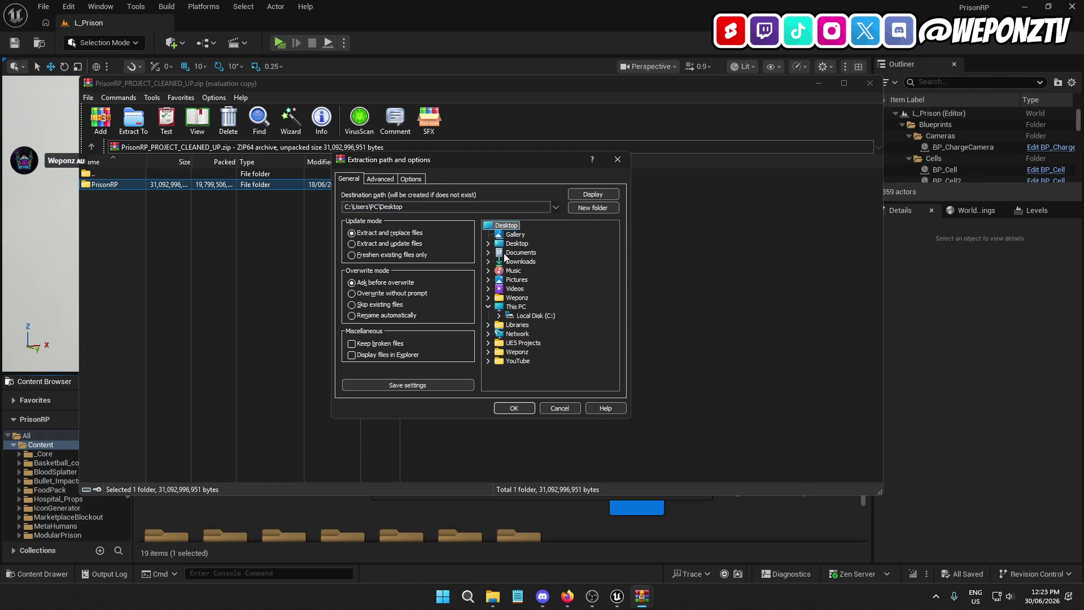
{"action": "left_click", "coordinate": [526, 409]}
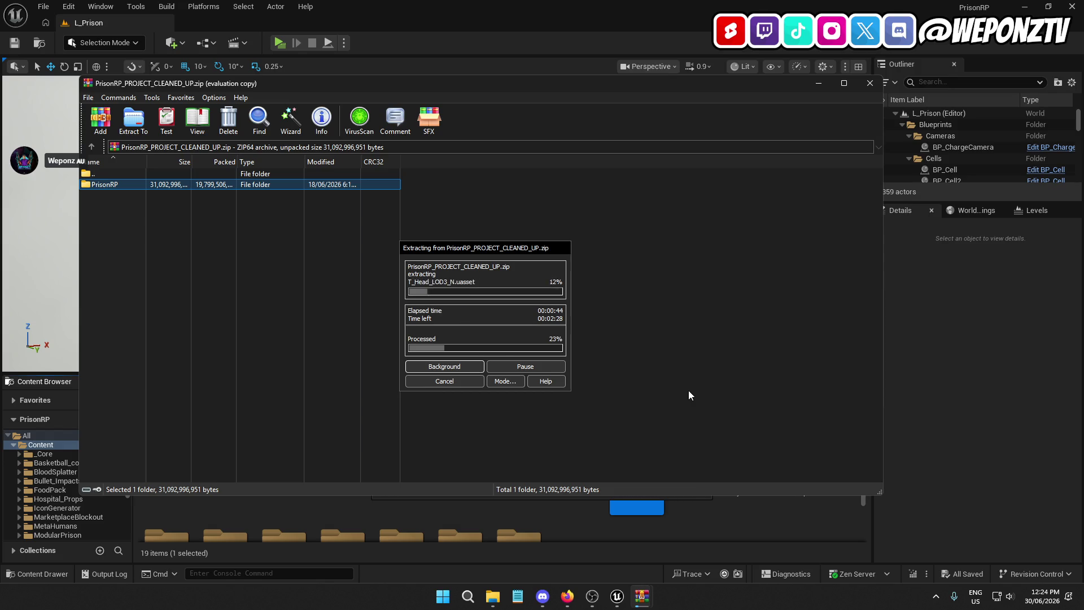
Step: Force-delete the pending MetaHumans assets in Unreal
{"action": "mouse_move", "coordinate": [619, 599]}
{"action": "left_click", "coordinate": [672, 533]}
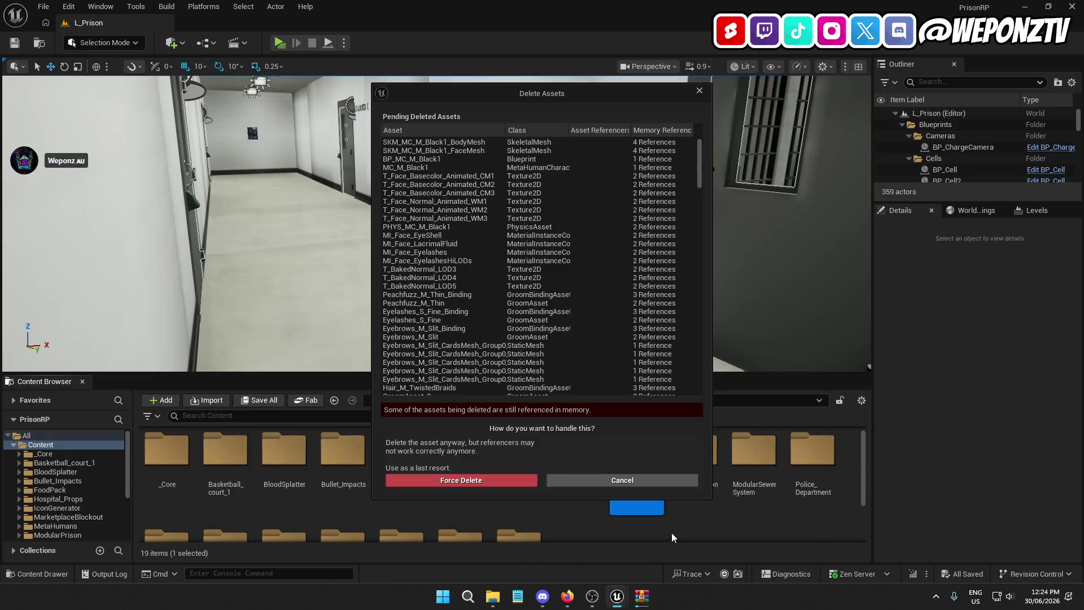
{"action": "left_click", "coordinate": [483, 483]}
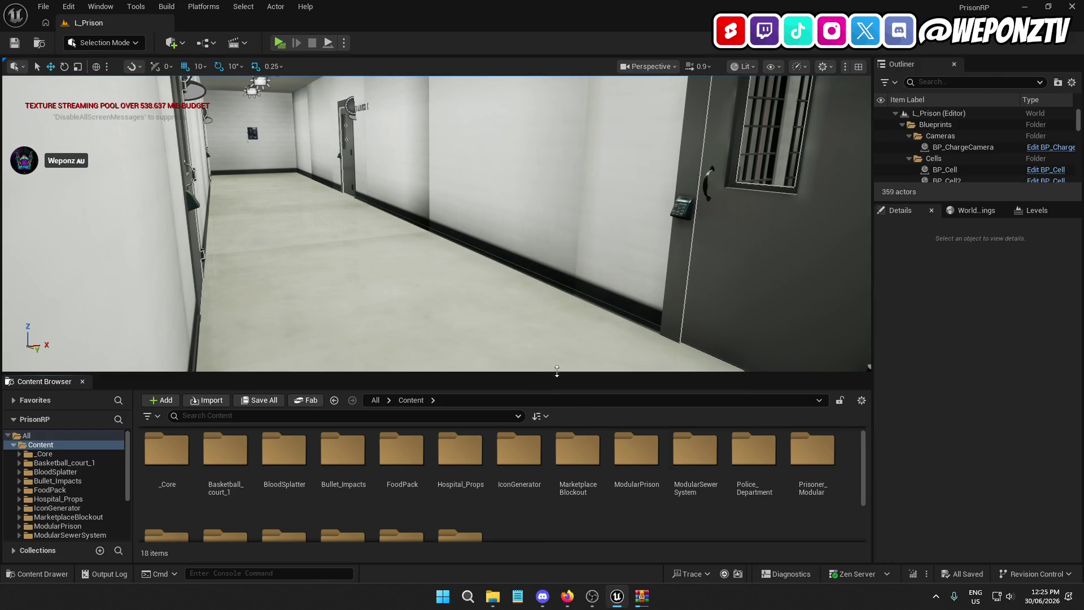
Step: Update redirector references on the Content folder, then open Content
{"action": "left_click", "coordinate": [376, 401]}
{"action": "right_click", "coordinate": [175, 458]}
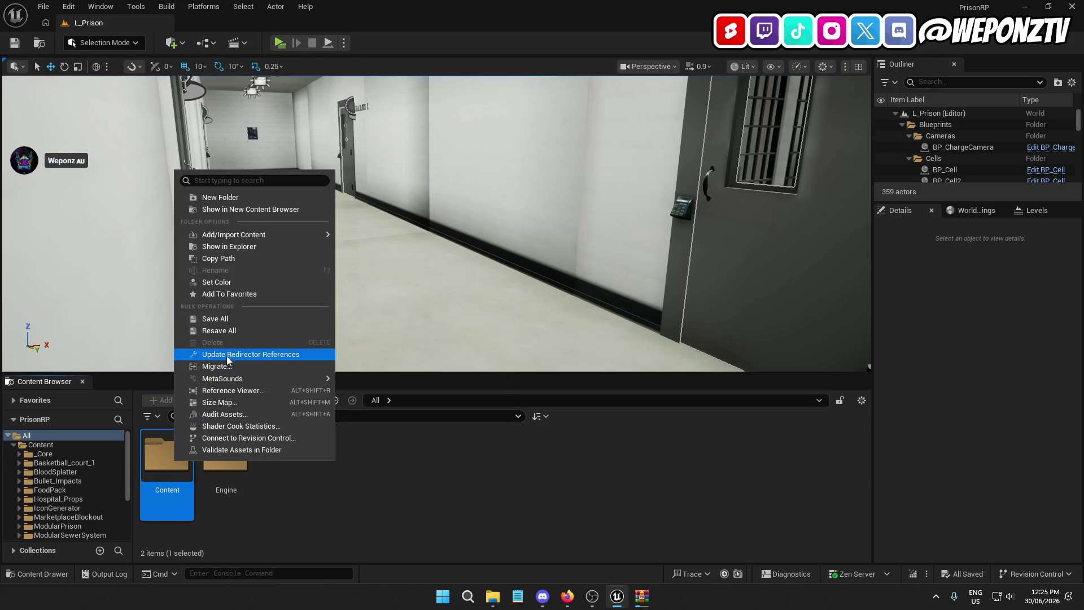
{"action": "left_click", "coordinate": [227, 354]}
{"action": "double_click", "coordinate": [168, 457]}
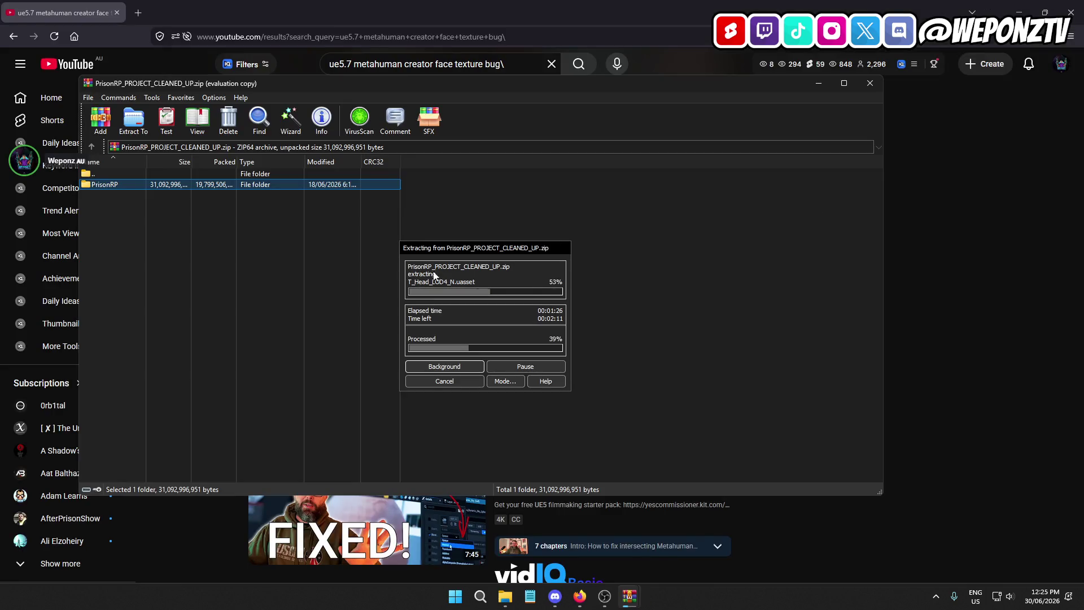
Step: Close the YouTube browser and Discord windows while the extraction runs
{"action": "left_click", "coordinate": [1070, 10]}
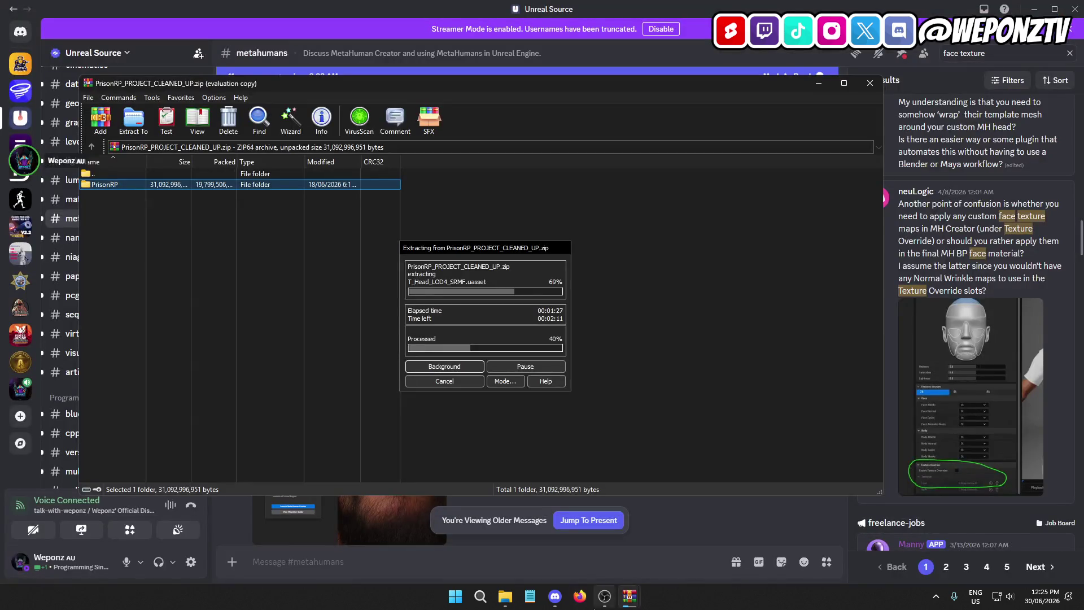
{"action": "left_click", "coordinate": [1069, 8]}
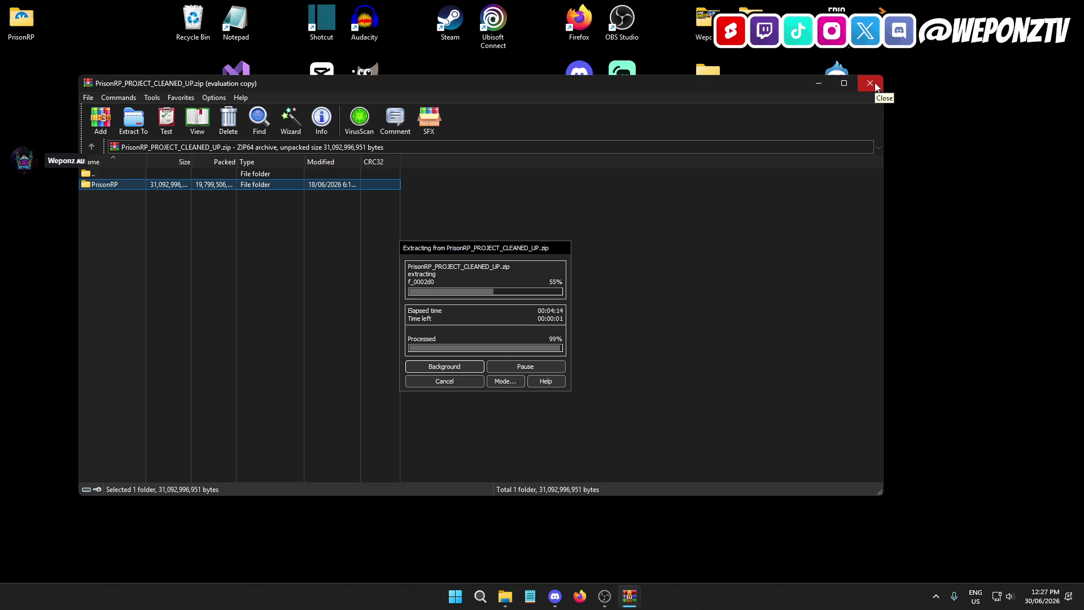
Step: Close the open Explorer windows and launch PrisonRP.uproject from the PrisonRP desktop folder
{"action": "left_click", "coordinate": [870, 84]}
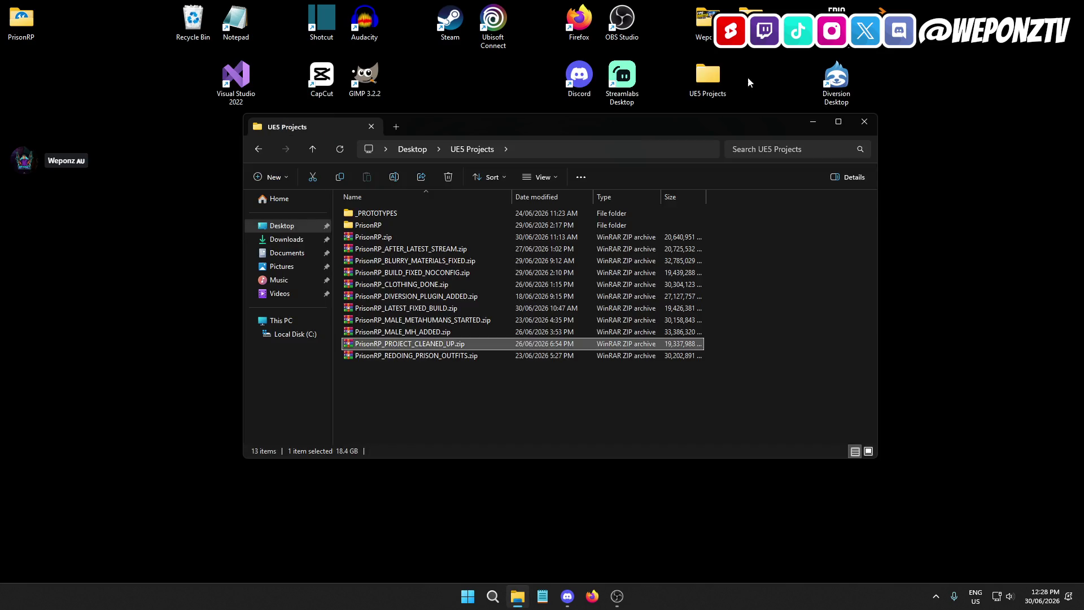
{"action": "left_click", "coordinate": [857, 120]}
{"action": "double_click", "coordinate": [21, 20]}
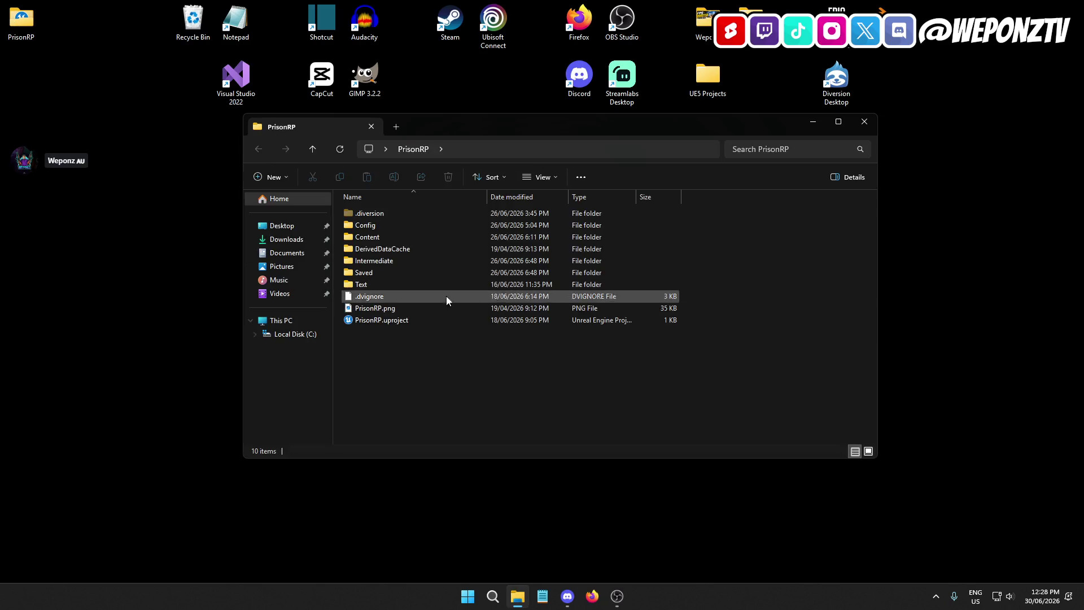
{"action": "left_click", "coordinate": [504, 322]}
{"action": "double_click", "coordinate": [503, 326]}
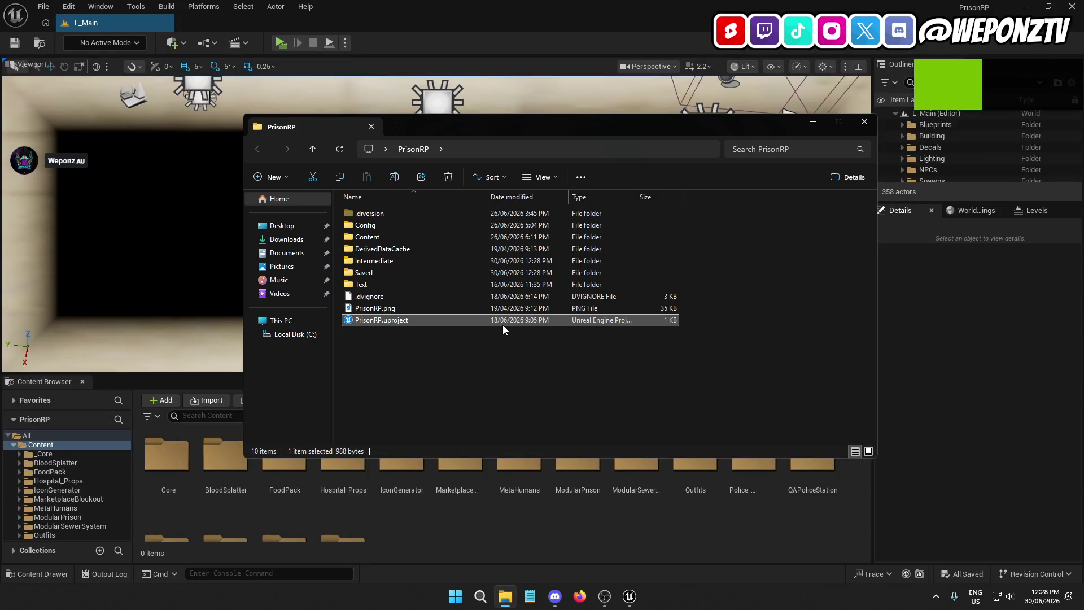
Step: Close the folder window and orbit the viewport over the L_Main prison level
{"action": "left_click", "coordinate": [863, 123]}
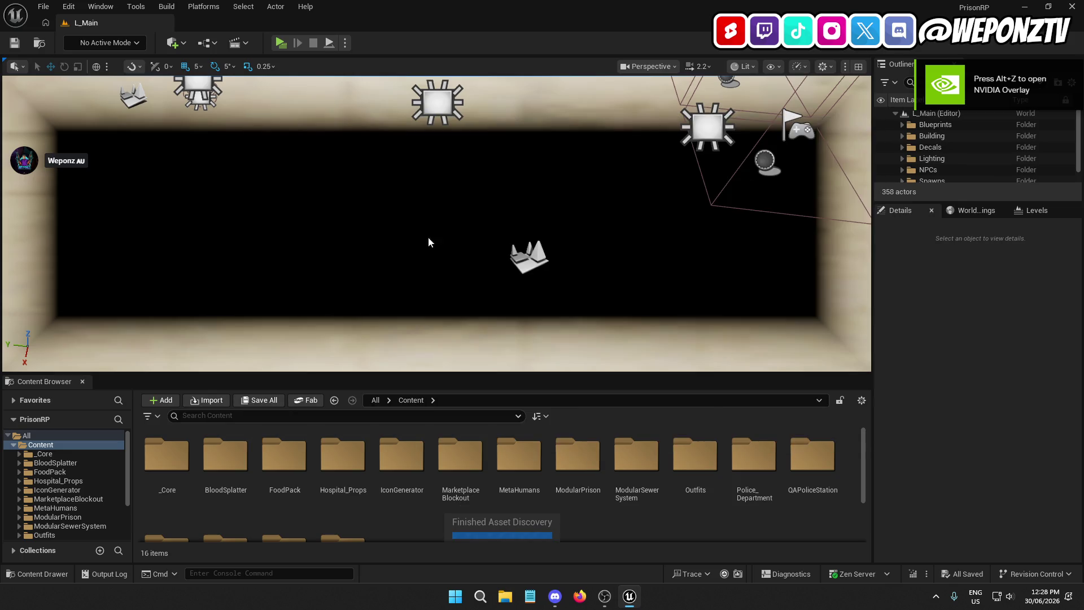
{"action": "mouse_move", "coordinate": [409, 219]}
{"action": "left_mouse_down"}
{"action": "mouse_move", "coordinate": [396, 215]}
{"action": "mouse_move", "coordinate": [418, 221]}
{"action": "mouse_move", "coordinate": [423, 257]}
{"action": "left_mouse_up"}
{"action": "left_click_drag", "start_coordinate": [439, 179], "coordinate": [439, 179]}
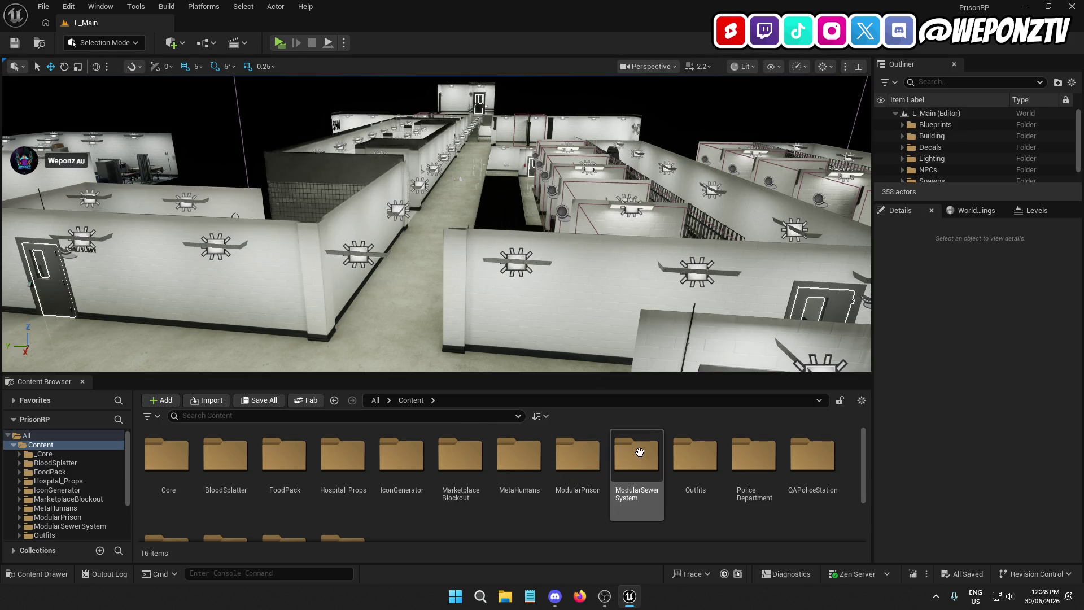
Step: Select the Outfits and MetaHumans folders together and choose Migrate
{"action": "right_click", "coordinate": [517, 456]}
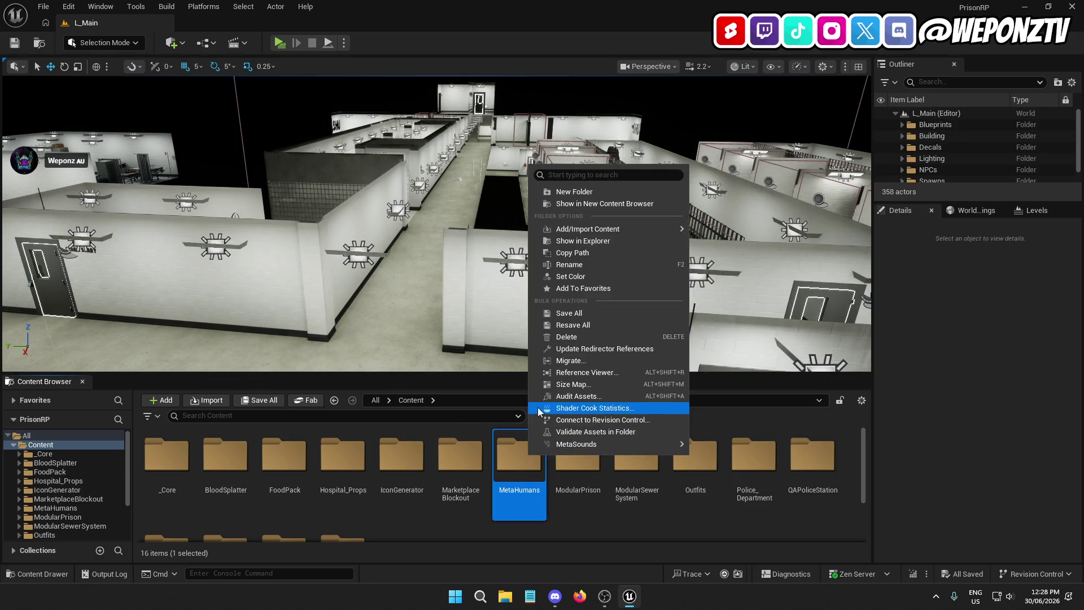
{"action": "left_click", "coordinate": [592, 524]}
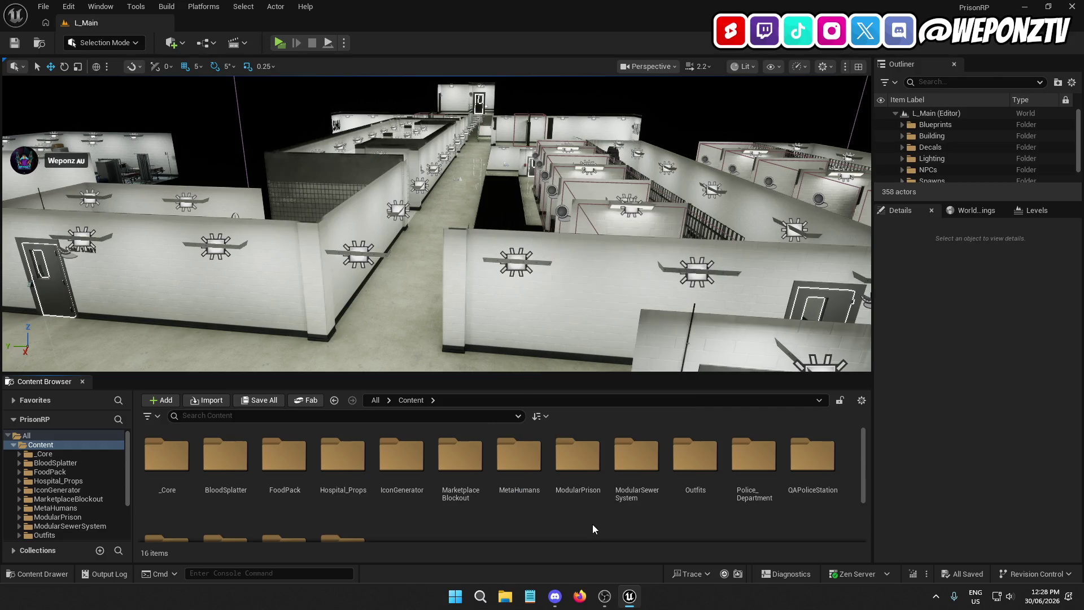
{"action": "scroll", "coordinate": [592, 524], "scroll_direction": "down", "scroll_amount": 3}
{"action": "scroll", "coordinate": [619, 523], "scroll_direction": "up", "scroll_amount": 3}
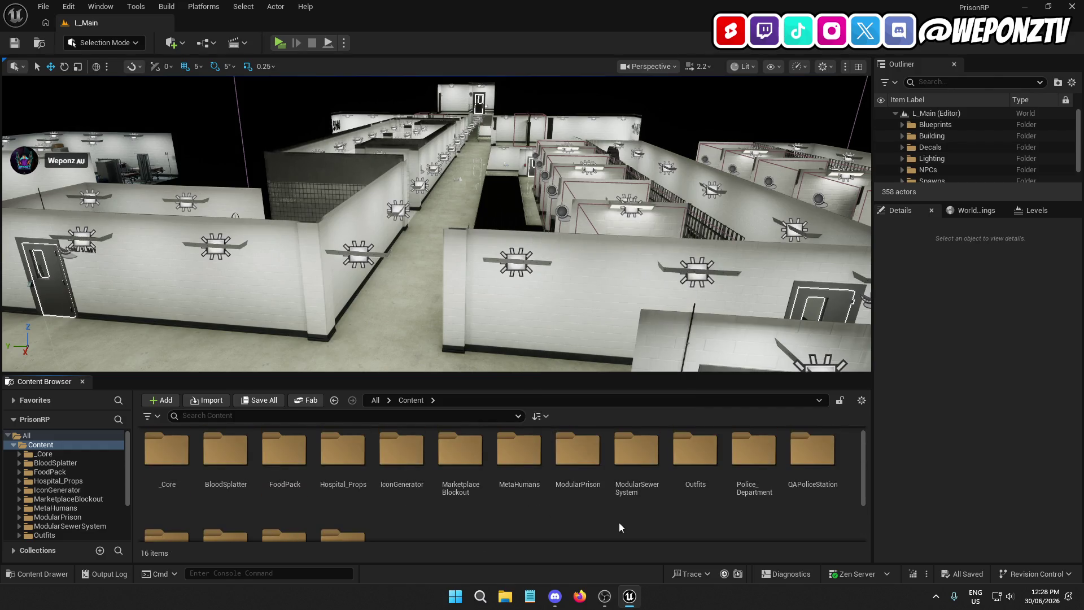
{"action": "left_click", "coordinate": [696, 466]}
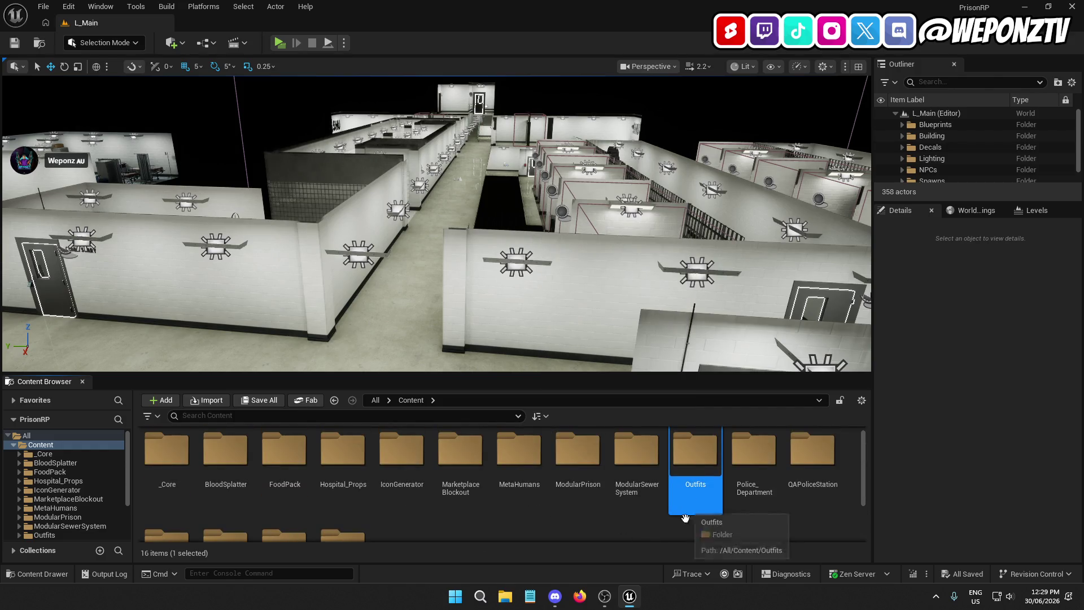
{"action": "left_click", "coordinate": [514, 468], "text": "ctrl"}
{"action": "right_click", "coordinate": [518, 473]}
{"action": "left_click", "coordinate": [567, 373]}
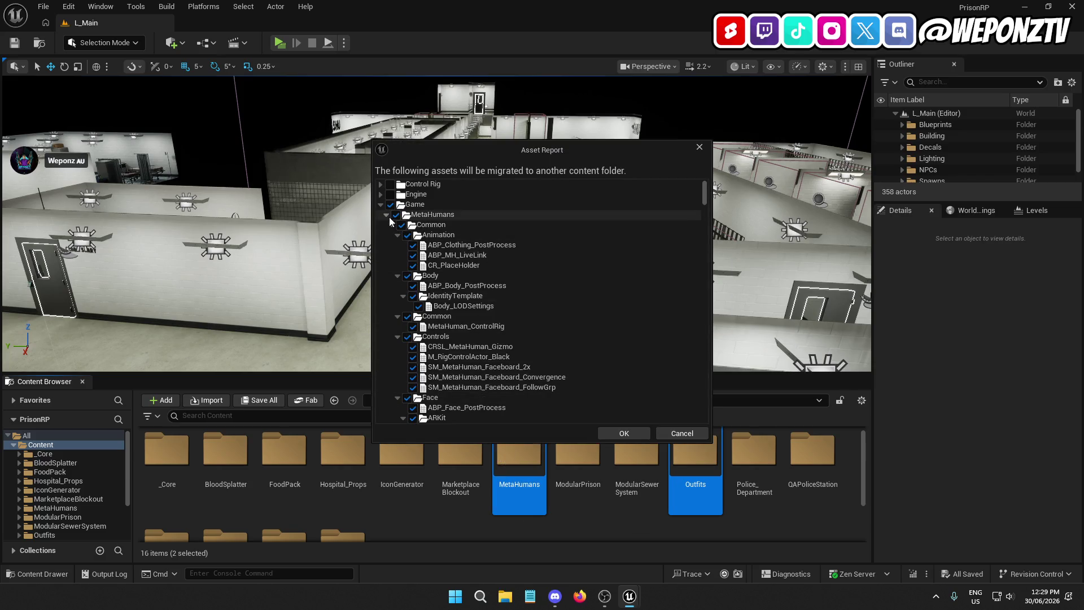
Step: Accept the asset list and pick UE5 Projects\PrisonRP\Content as the migration destination
{"action": "left_click", "coordinate": [386, 215]}
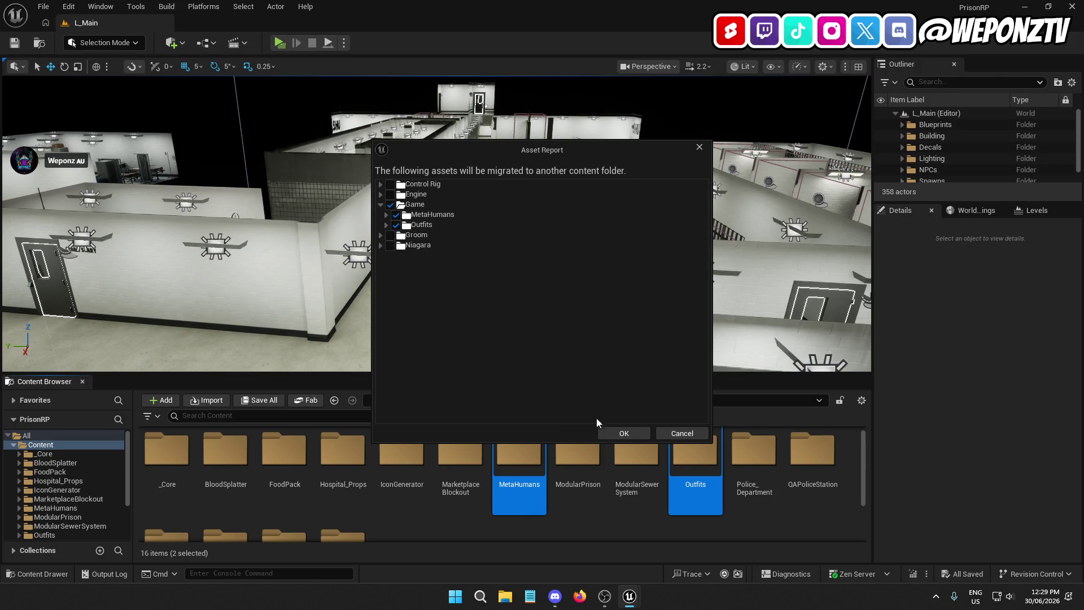
{"action": "left_click", "coordinate": [624, 434]}
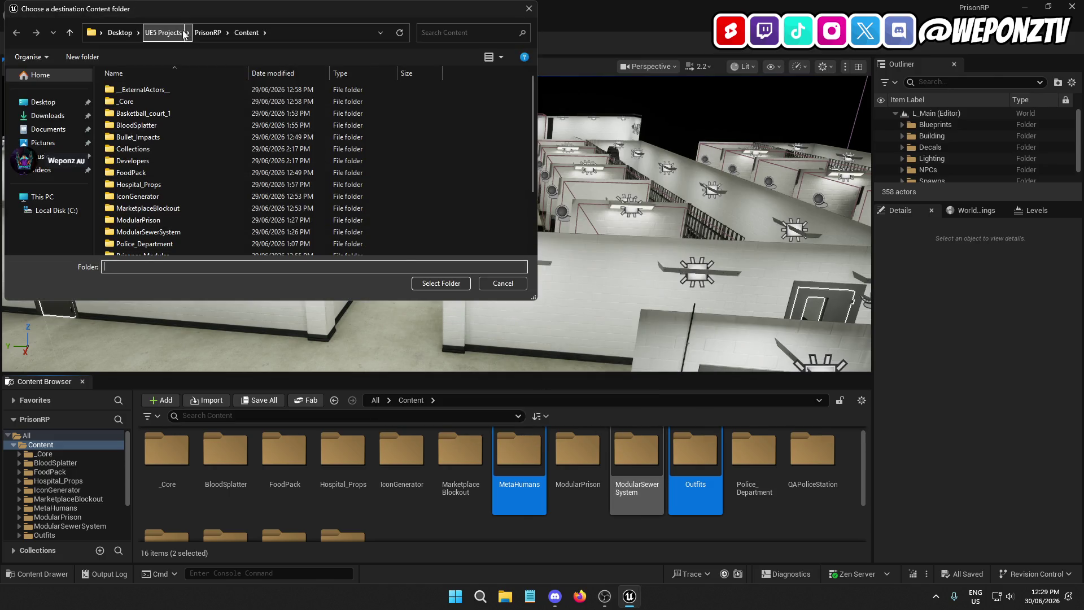
{"action": "left_click", "coordinate": [184, 35]}
{"action": "double_click", "coordinate": [156, 100]}
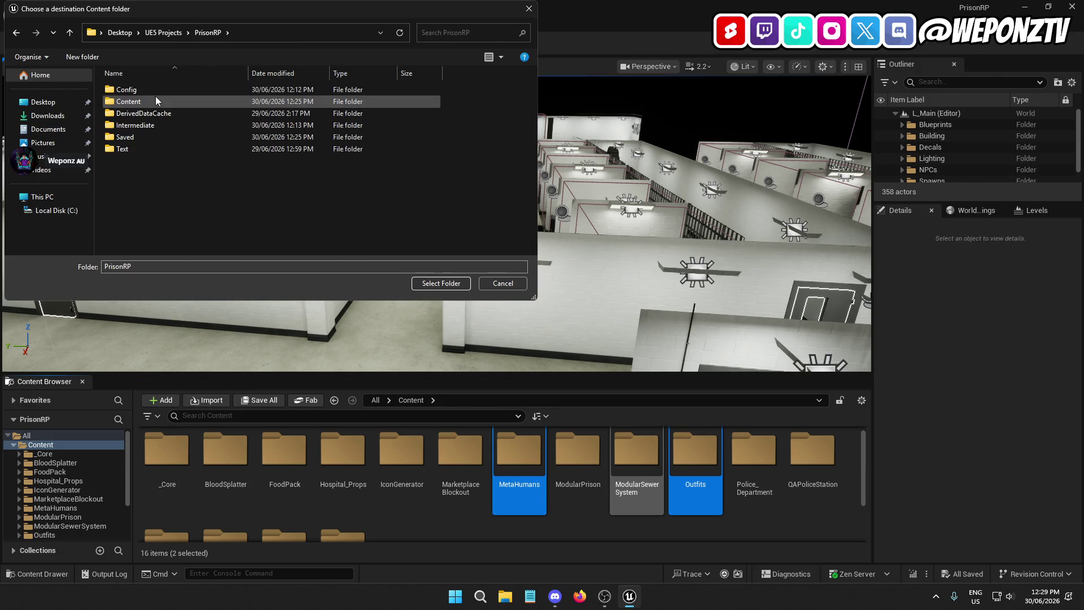
{"action": "double_click", "coordinate": [156, 101]}
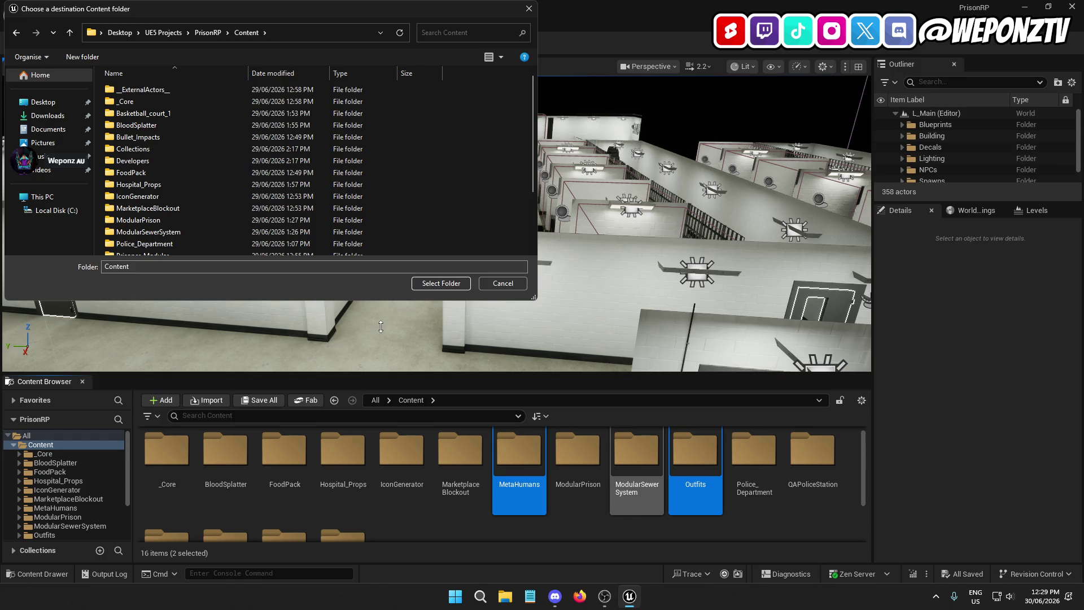
{"action": "left_click", "coordinate": [442, 283]}
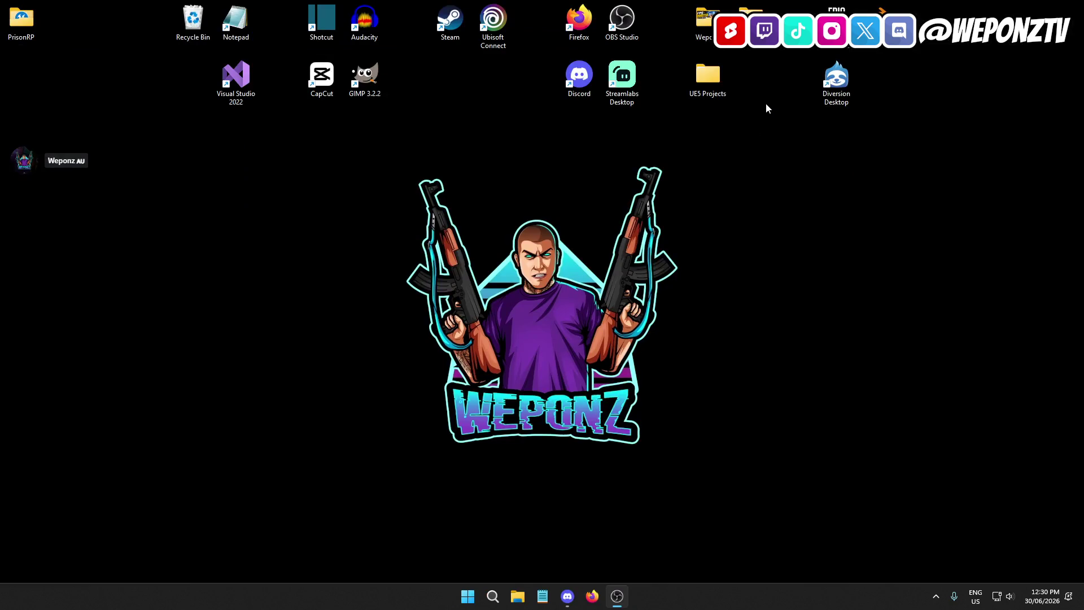
Step: Browse UE5 Projects > PrisonRP > Content > MetaHumans > Male to see the eight MH_M_ folders
{"action": "double_click", "coordinate": [708, 76]}
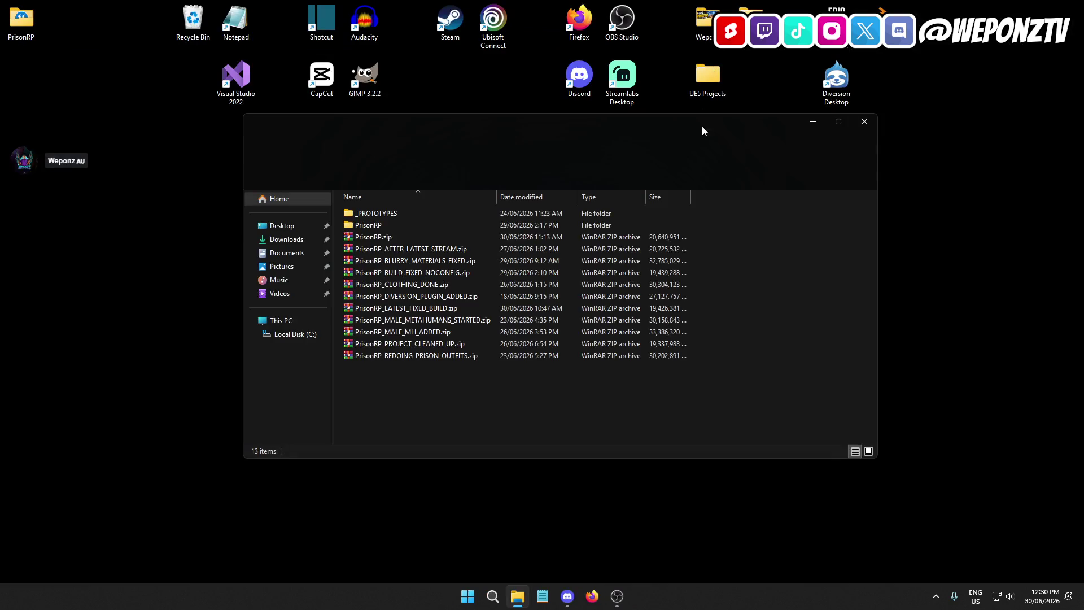
{"action": "double_click", "coordinate": [425, 223]}
{"action": "double_click", "coordinate": [424, 298]}
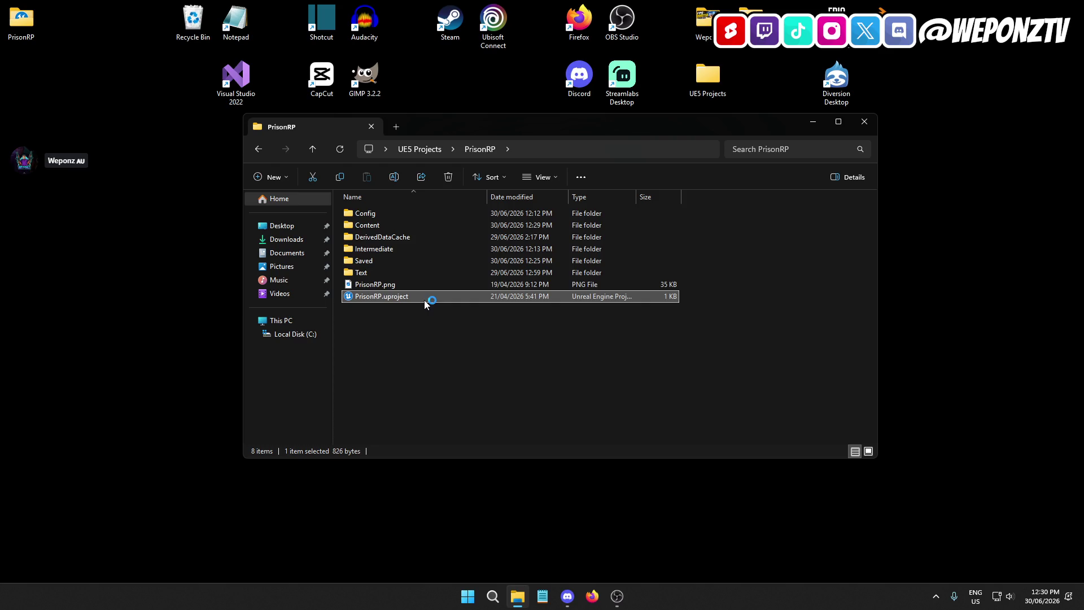
{"action": "double_click", "coordinate": [386, 222]}
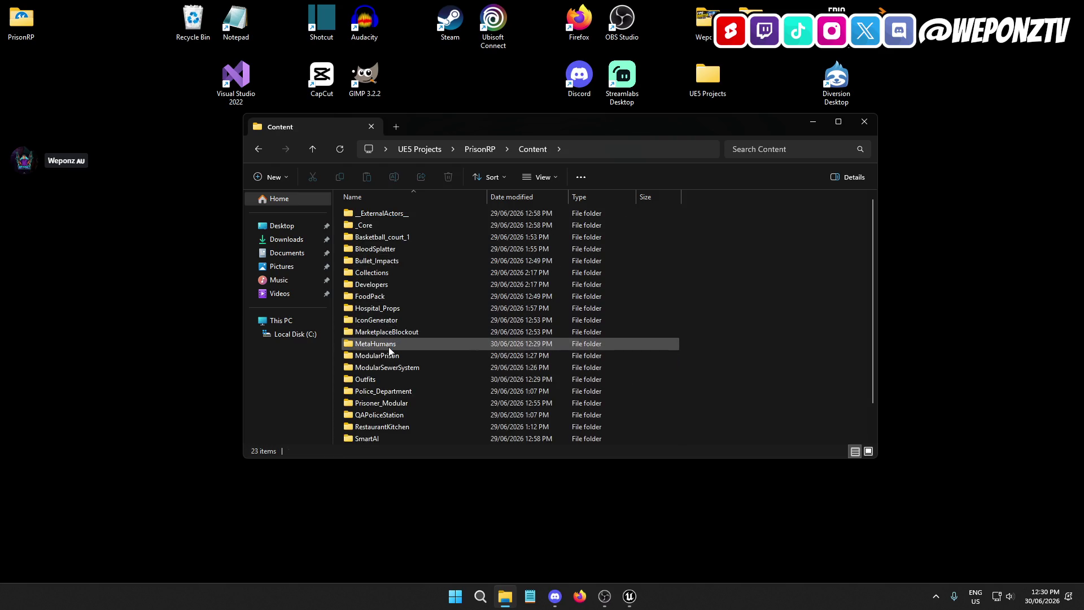
{"action": "double_click", "coordinate": [388, 347]}
{"action": "double_click", "coordinate": [402, 226]}
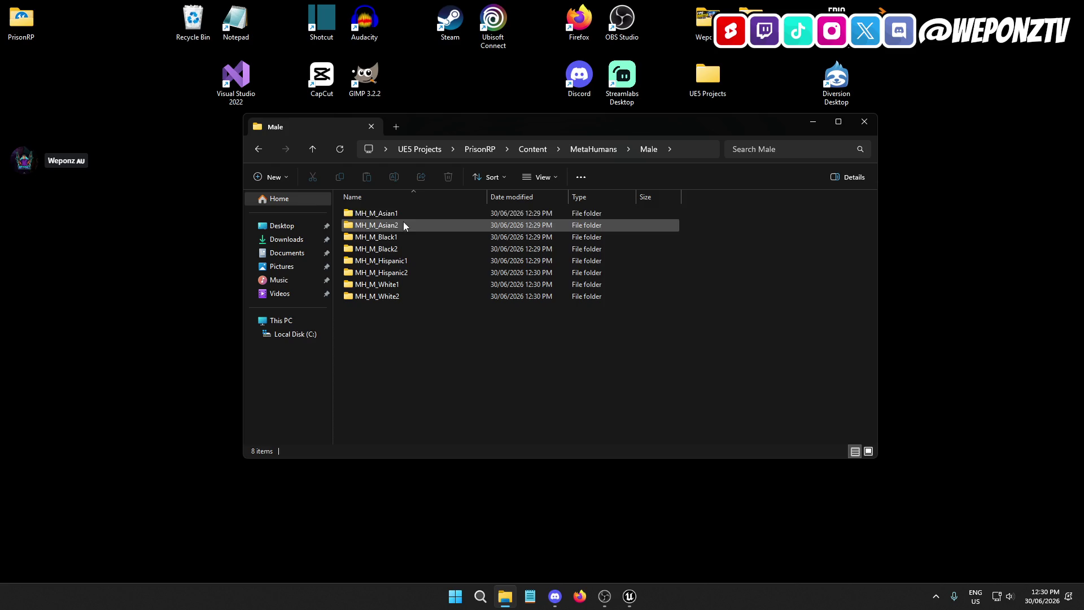
Step: Open BP_MH_M_Black1 from MetaHumans > Male > MH_M_Black1 in the Content Browser
{"action": "left_click", "coordinate": [865, 123]}
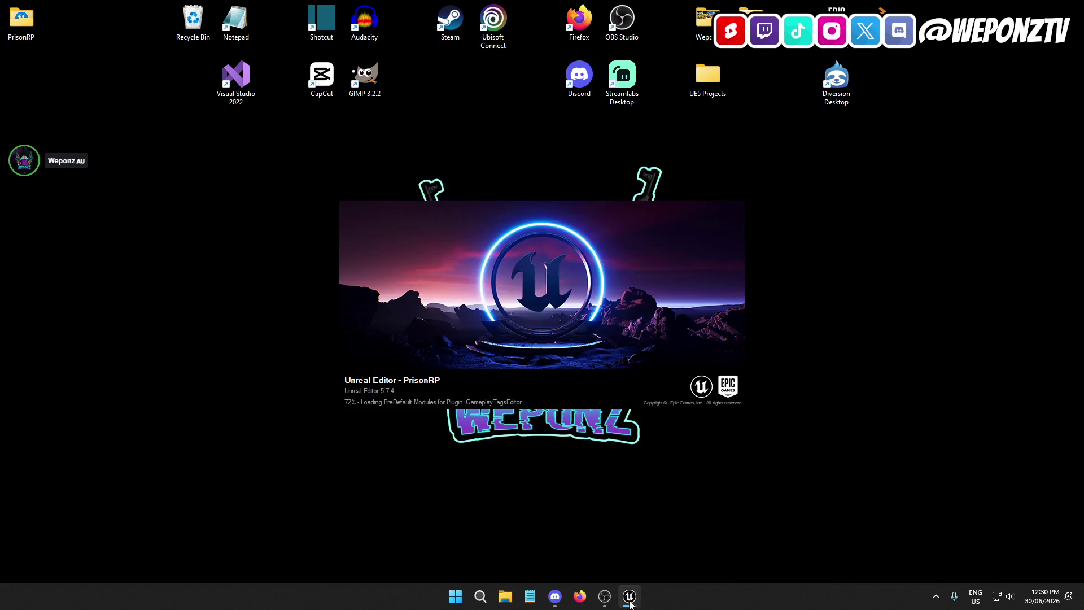
{"action": "mouse_move", "coordinate": [631, 603]}
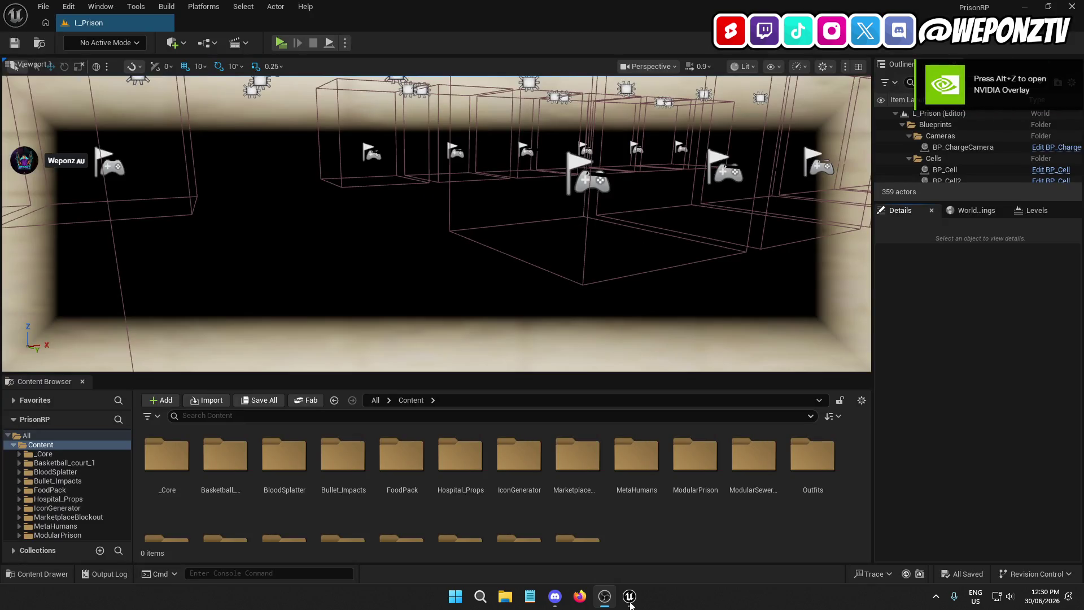
{"action": "left_click", "coordinate": [630, 458]}
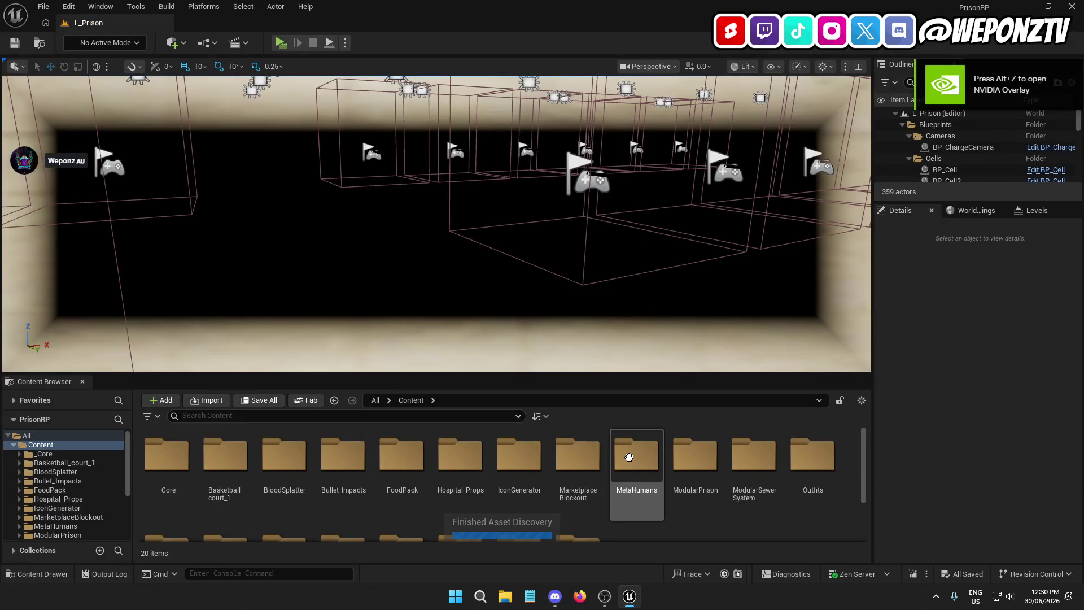
{"action": "double_click", "coordinate": [629, 456]}
{"action": "double_click", "coordinate": [224, 454]}
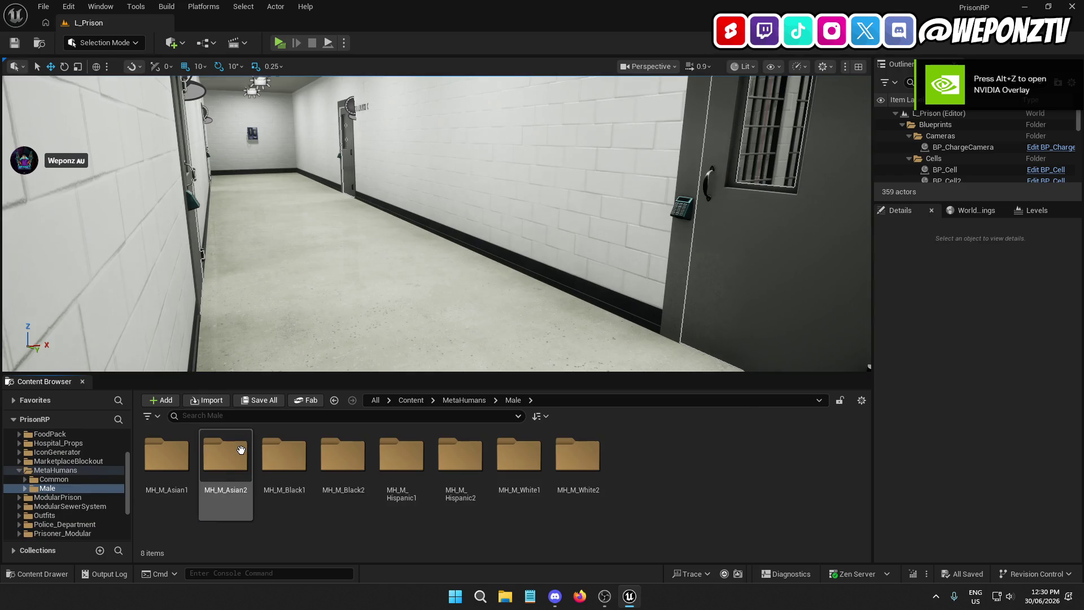
{"action": "double_click", "coordinate": [294, 450]}
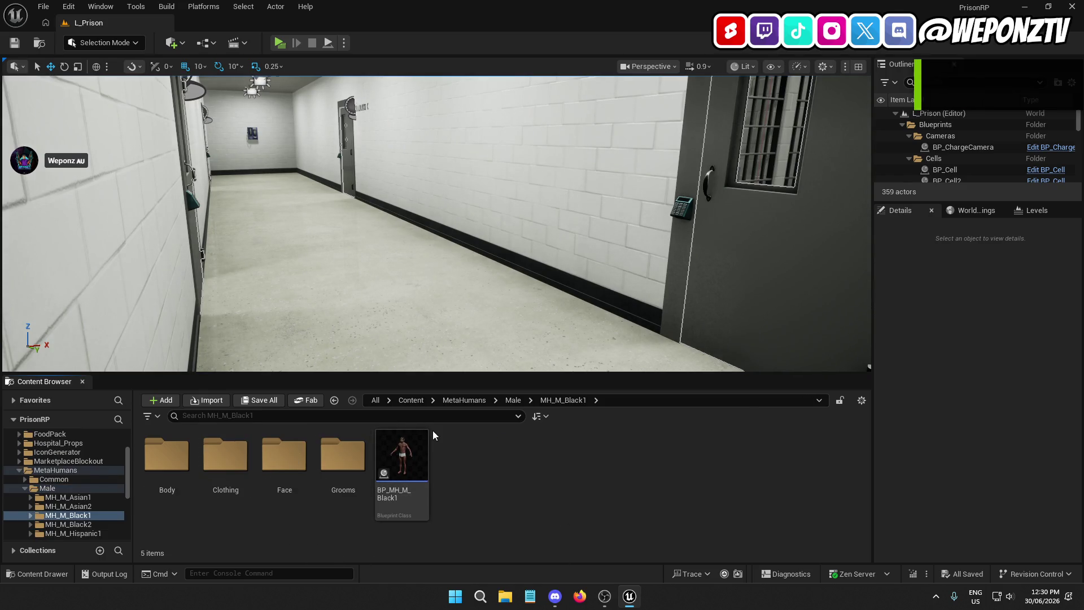
{"action": "double_click", "coordinate": [402, 458]}
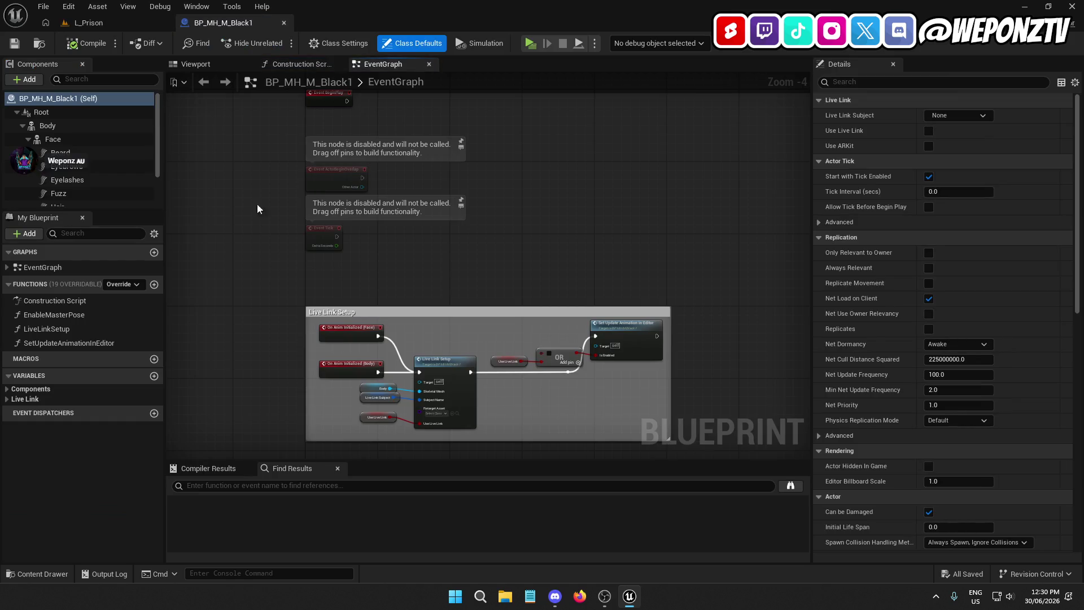
Step: Inspect the Black1 character in the viewport, then check the Inmate clothing mesh in his Clothing folder
{"action": "left_click", "coordinate": [213, 63]}
{"action": "mouse_move", "coordinate": [396, 254]}
{"action": "left_mouse_down"}
{"action": "mouse_move", "coordinate": [396, 203]}
{"action": "mouse_move", "coordinate": [362, 192]}
{"action": "mouse_move", "coordinate": [385, 147]}
{"action": "mouse_move", "coordinate": [273, 172]}
{"action": "left_mouse_up"}
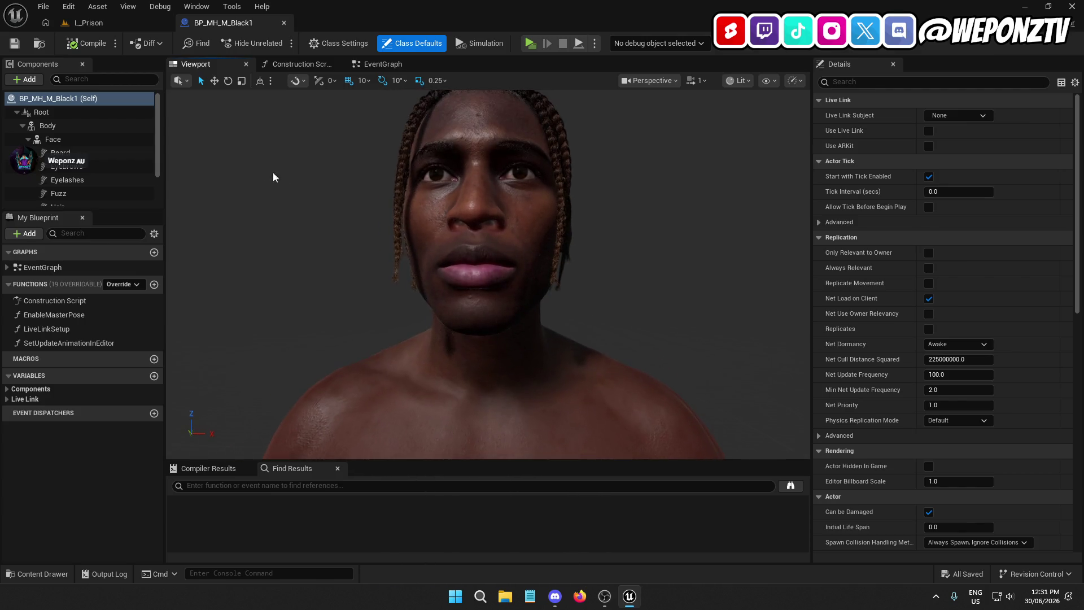
{"action": "left_click", "coordinate": [108, 25]}
{"action": "double_click", "coordinate": [210, 457]}
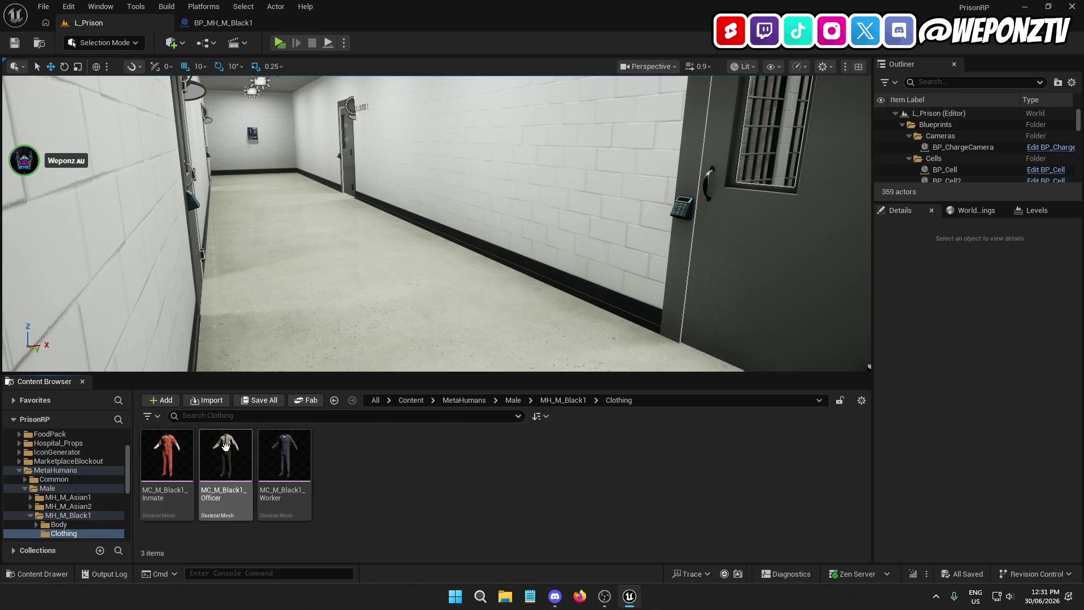
{"action": "left_click", "coordinate": [169, 461]}
{"action": "left_click", "coordinate": [481, 496]}
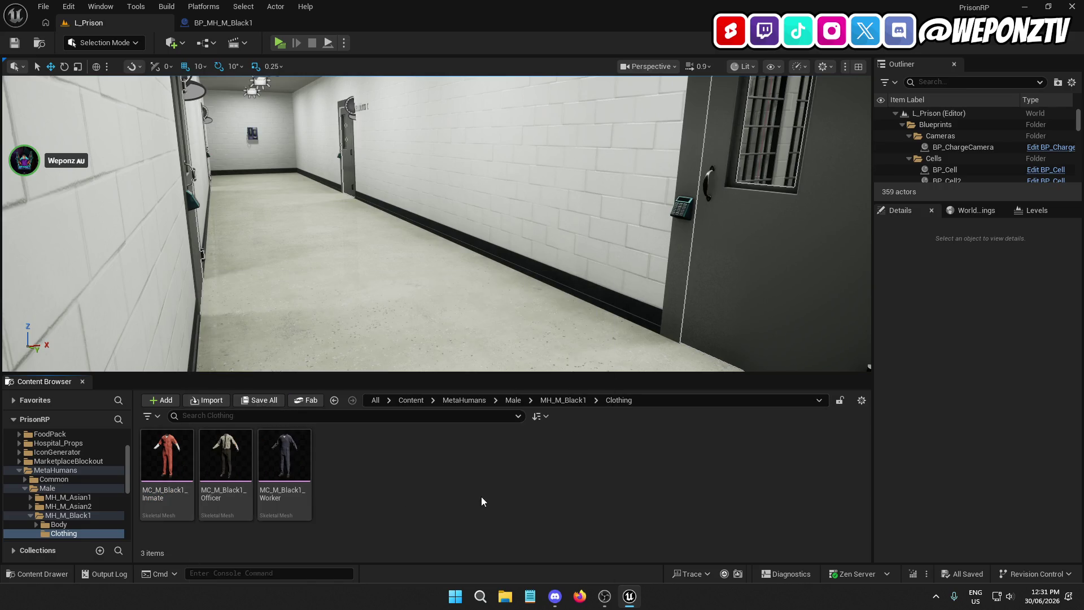
Step: Return to the Content root, close the BP_MH_M_Black1 blueprint and quit the editor
{"action": "left_click", "coordinate": [411, 400]}
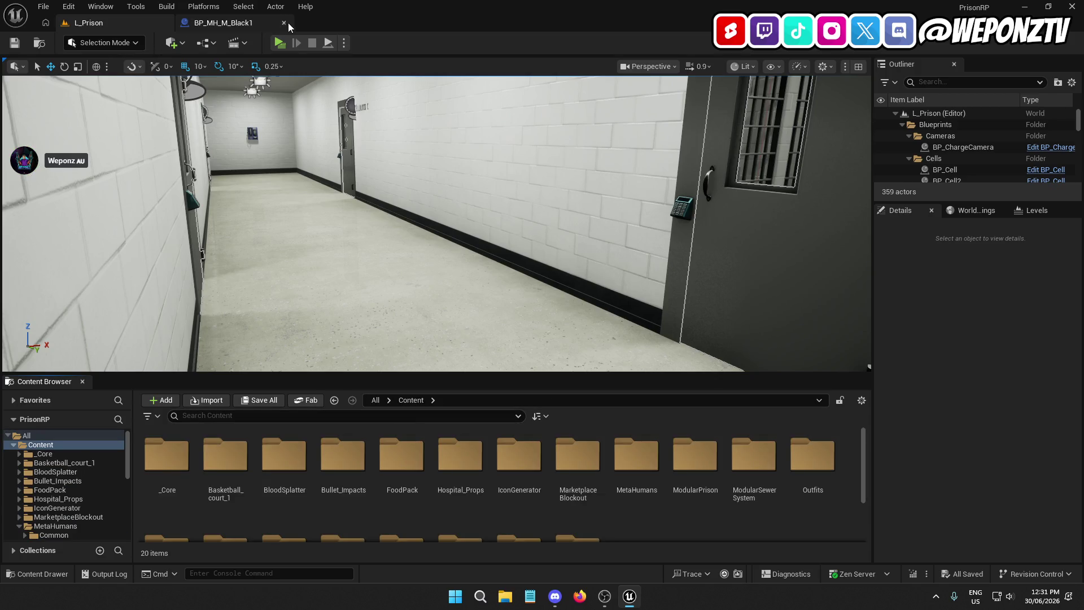
{"action": "left_click", "coordinate": [286, 24]}
{"action": "left_click", "coordinate": [1072, 6]}
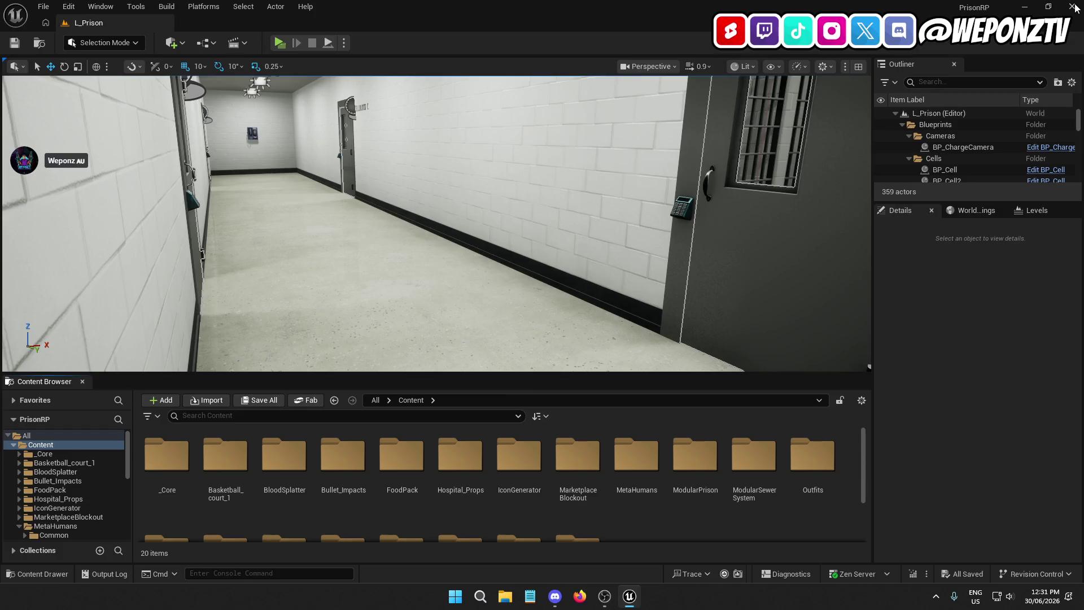
Step: Add the PrisonRP folder in UE5 Projects to a new WinRAR archive in ZIP format
{"action": "double_click", "coordinate": [709, 75]}
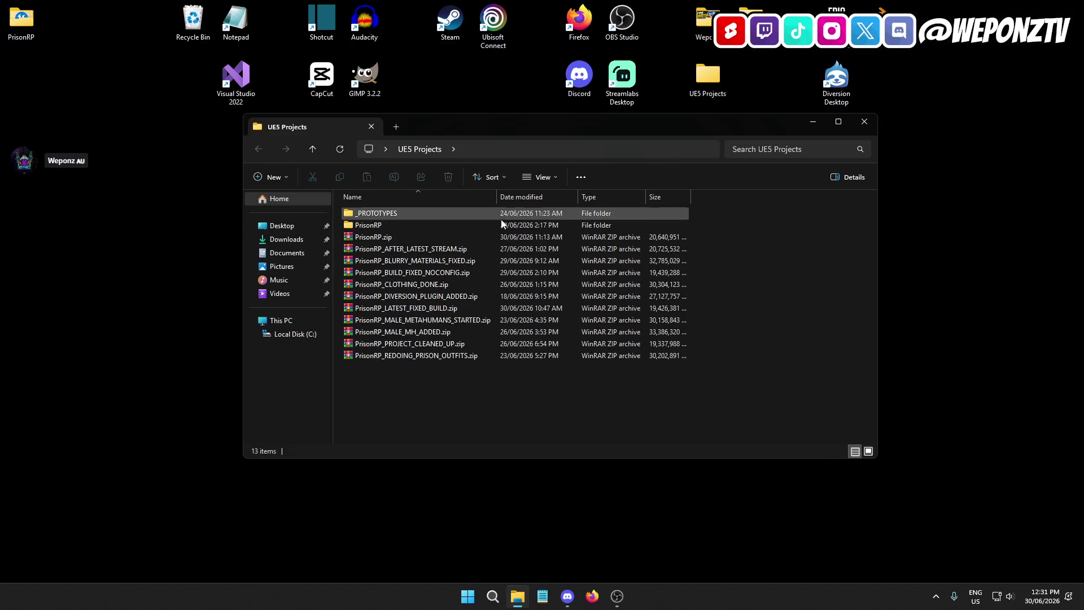
{"action": "right_click", "coordinate": [391, 225]}
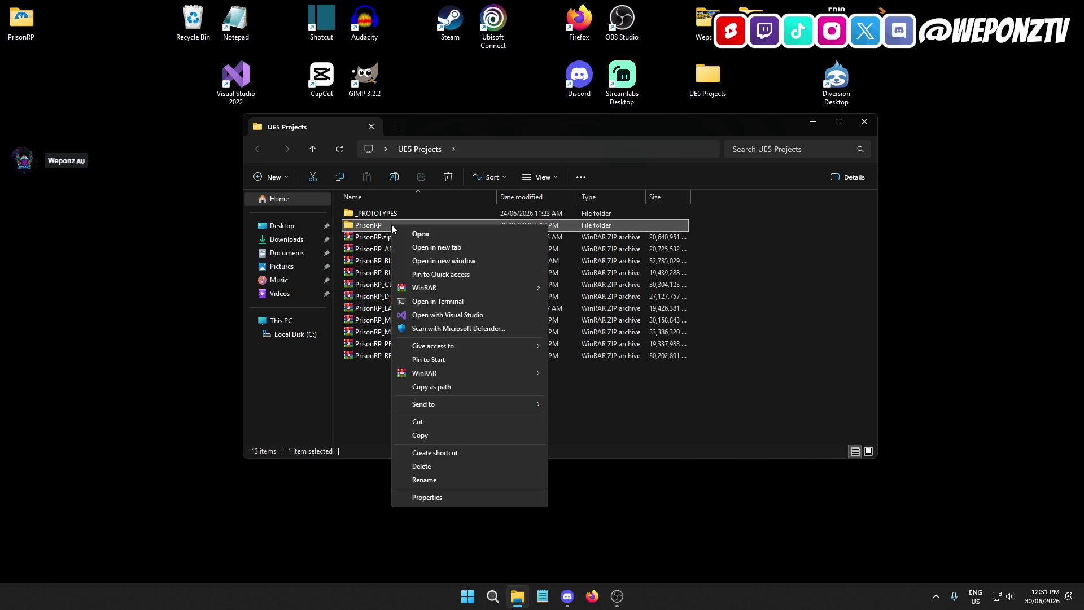
{"action": "mouse_move", "coordinate": [463, 374]}
{"action": "left_click", "coordinate": [578, 374]}
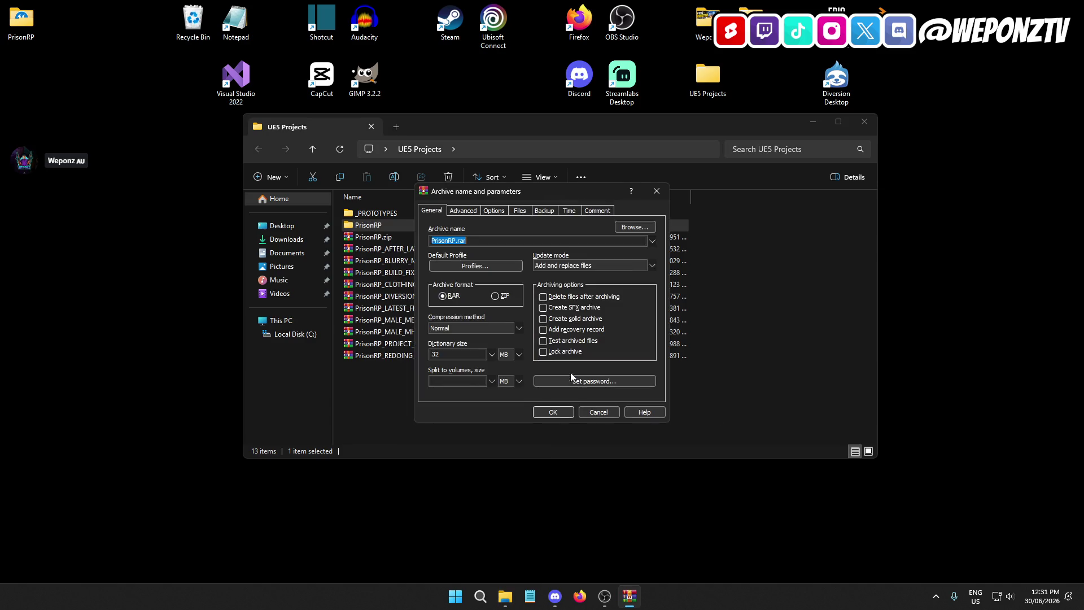
{"action": "left_click", "coordinate": [495, 296]}
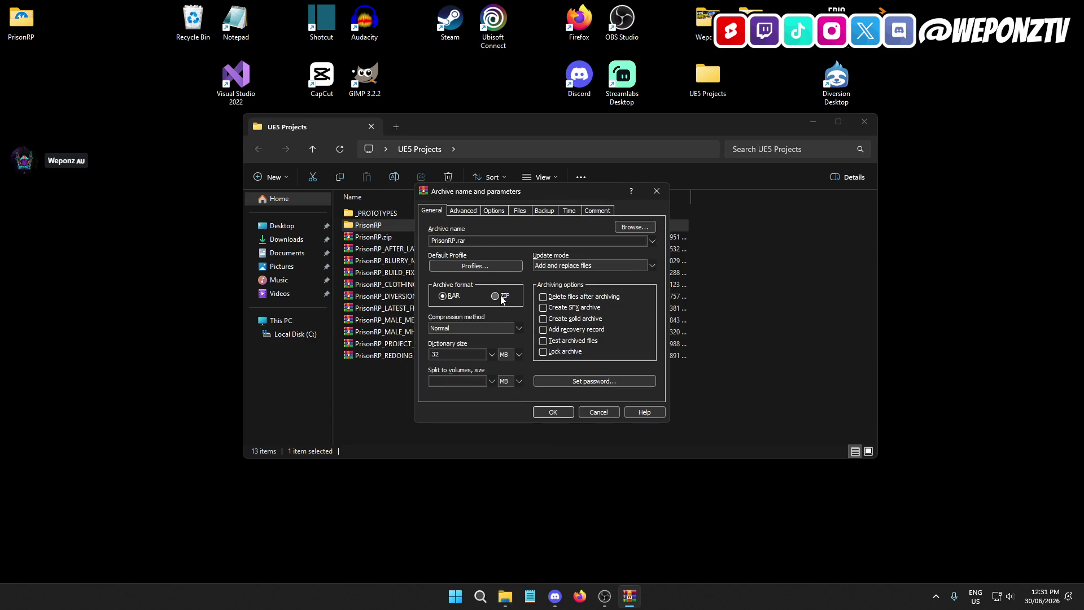
Step: Name the archive PrisonRP_MALE_MH_ADDED_FIXED_BUILD.zip
{"action": "left_click", "coordinate": [453, 238]}
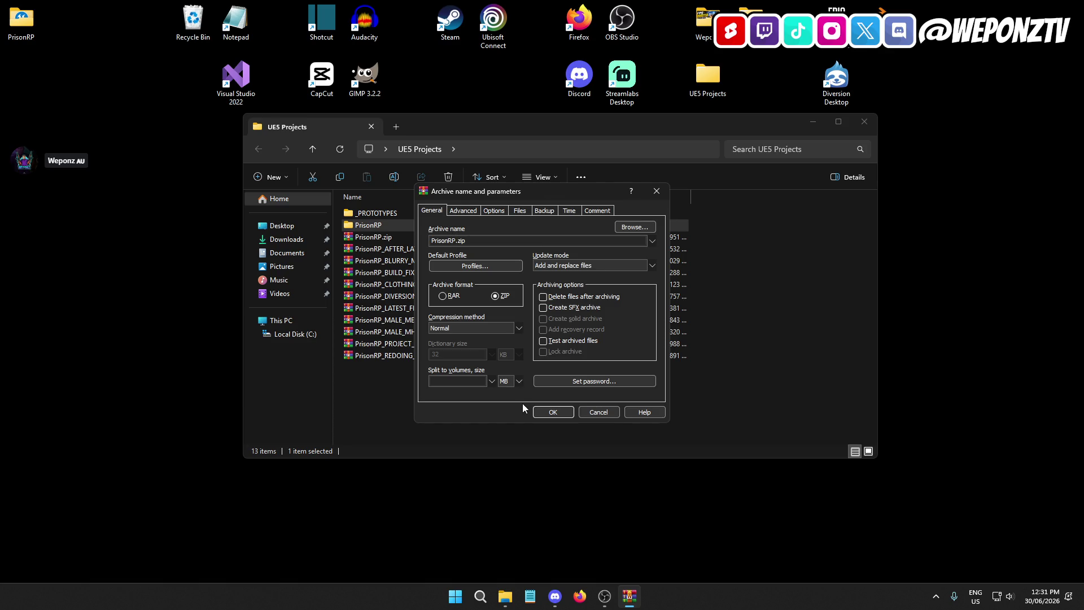
{"action": "type", "text": "_MALE_MH"}
{"action": "type", "text": "_ADDED_FIX"}
{"action": "type", "text": "ED_H"}
{"action": "key", "text": "BackSpace"}
{"action": "type", "text": "BUILD"}
Step: Confirm the archive settings so WinRAR starts building the PrisonRP backup zip
{"action": "left_click", "coordinate": [554, 412]}
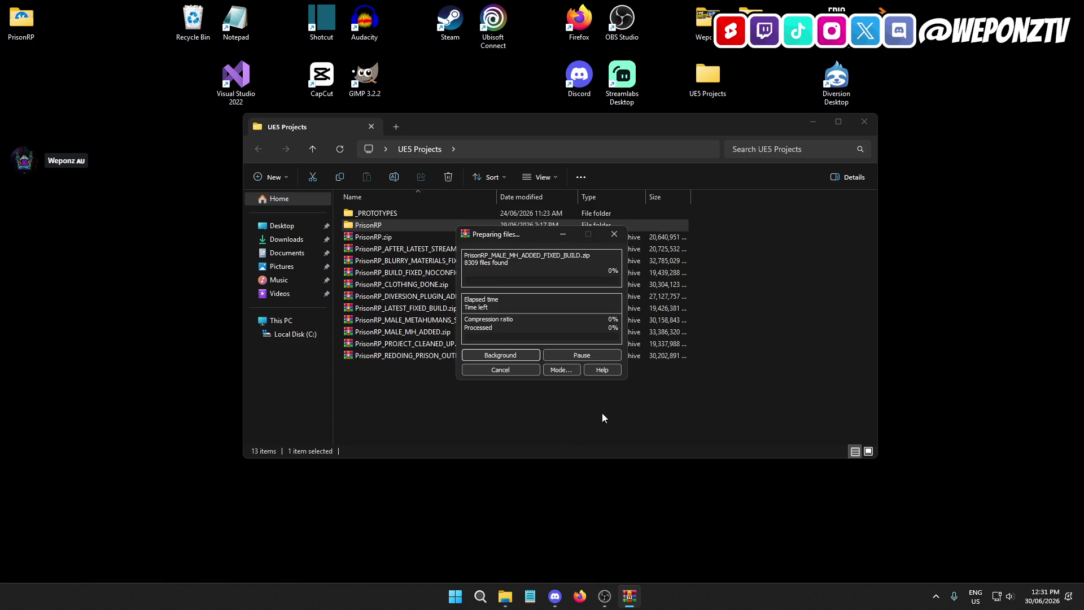